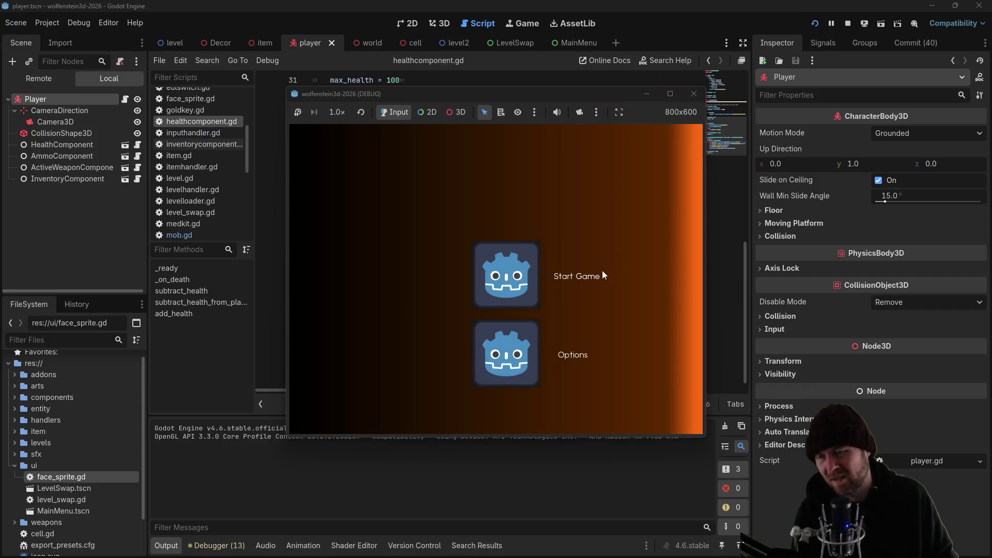
Walk into the enemy's room and turn around near it to take hits from several directions
{"action": "key", "text": "Left"}
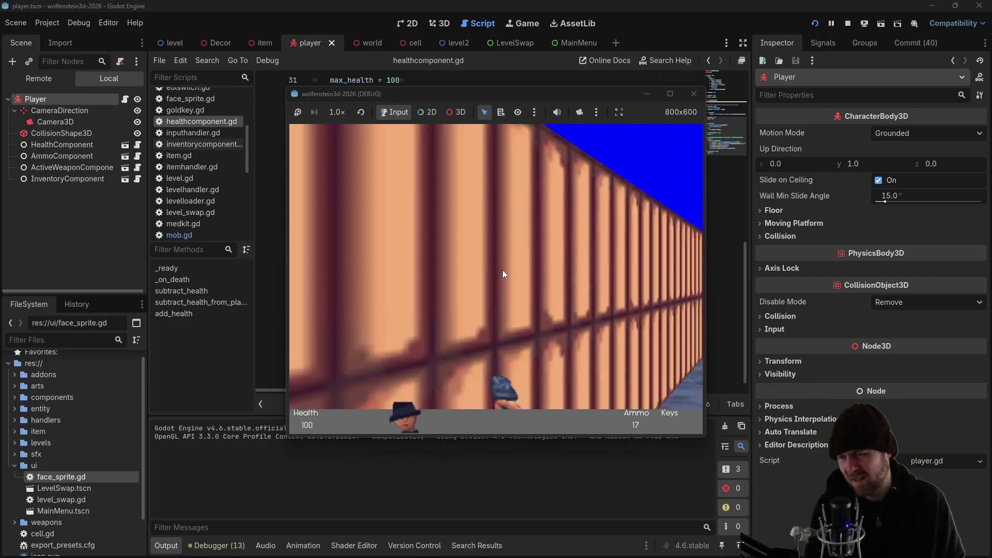
{"action": "key", "text": "Left"}
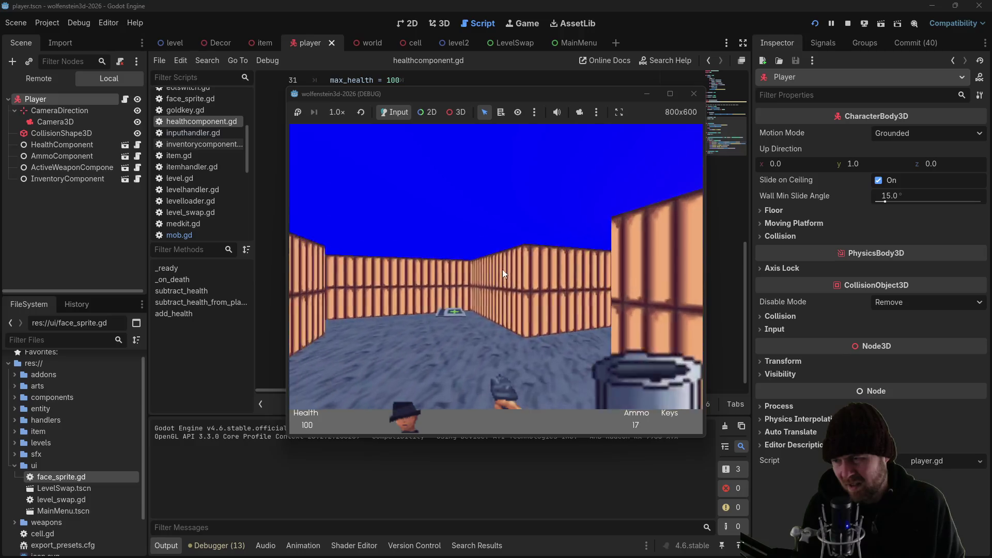
{"action": "key", "text": "Up"}
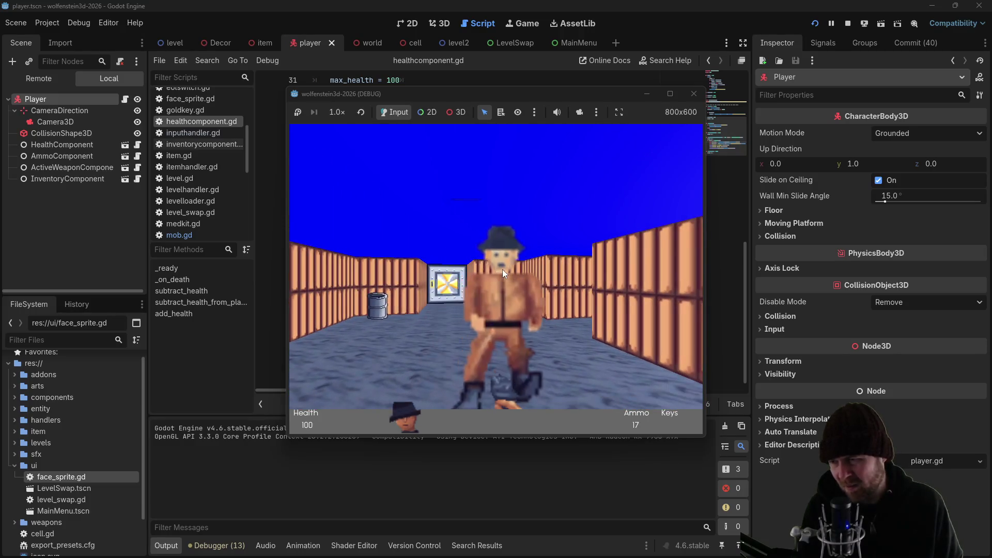
{"action": "key", "text": "Down"}
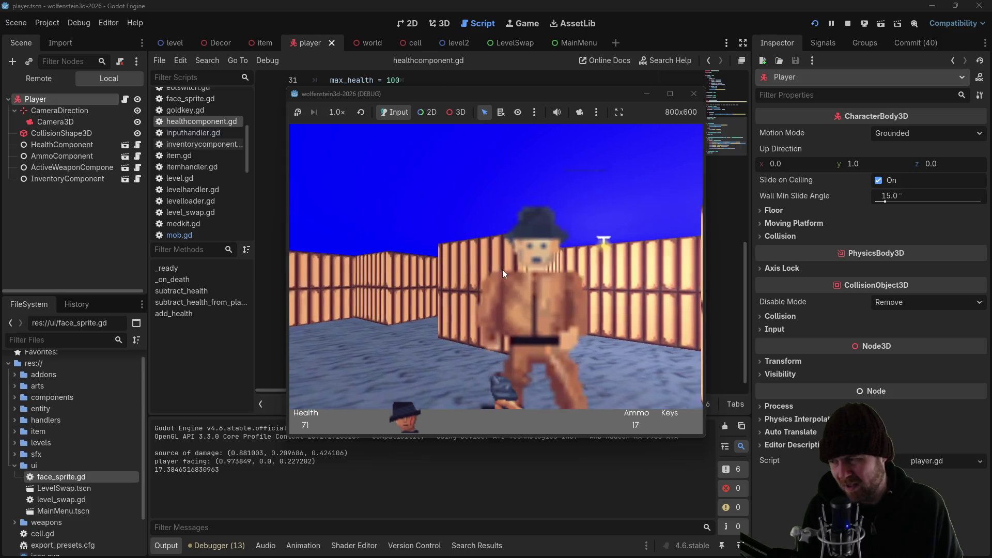
{"action": "key", "text": "Left"}
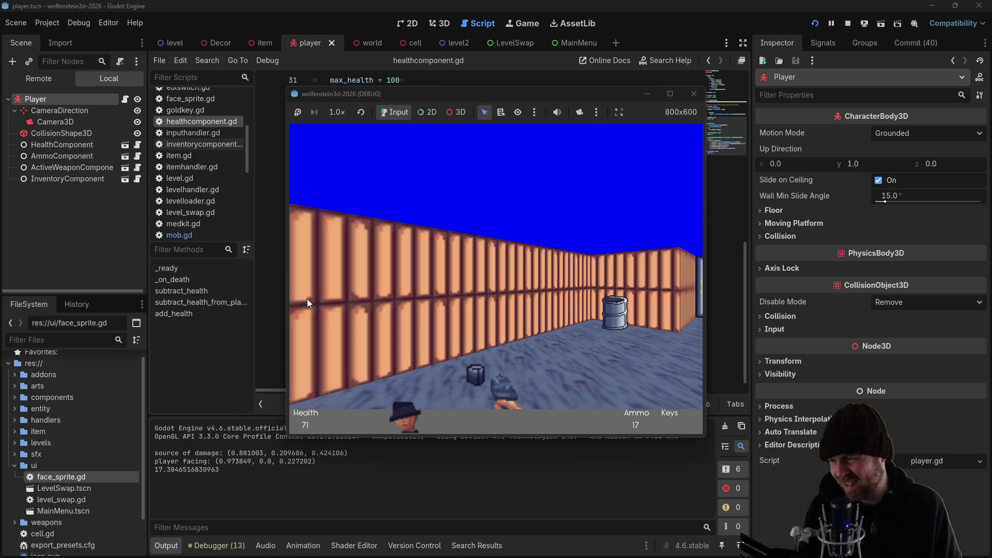
{"action": "key", "text": "Right"}
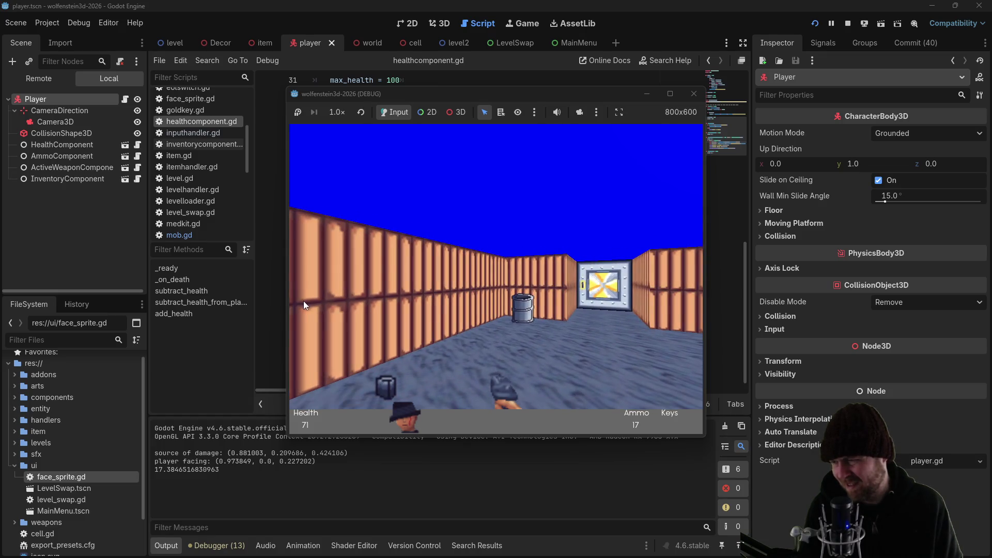
{"action": "key", "text": "Right"}
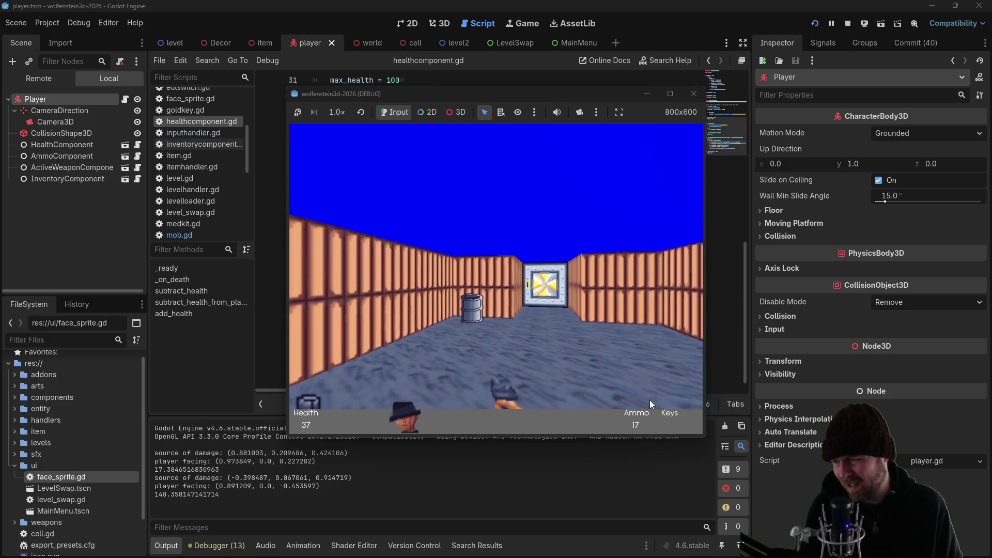
{"action": "key", "text": "Right"}
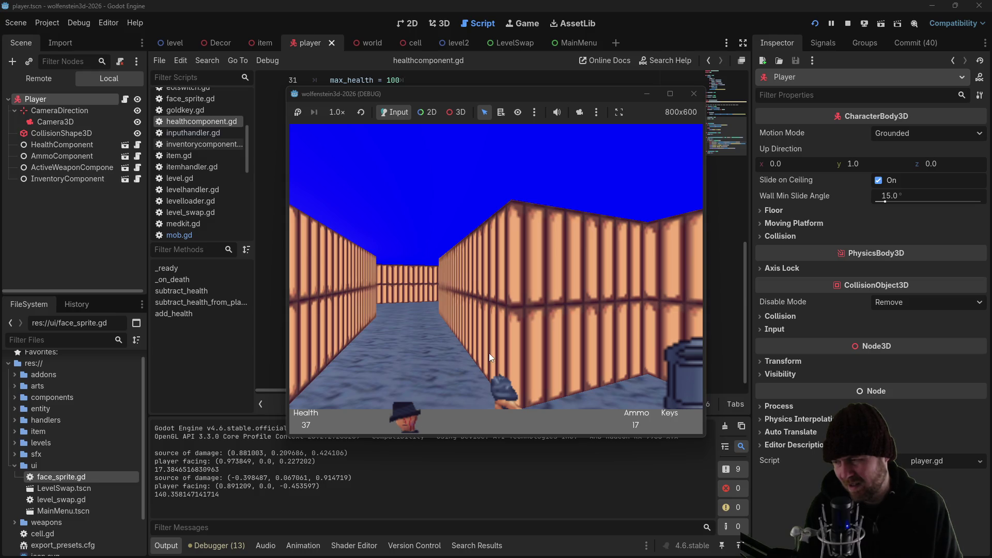
Move through the maze to the barrel corridor, take more enemy hits, then close the game
{"action": "key", "text": "w"}
{"action": "key", "text": "w"}
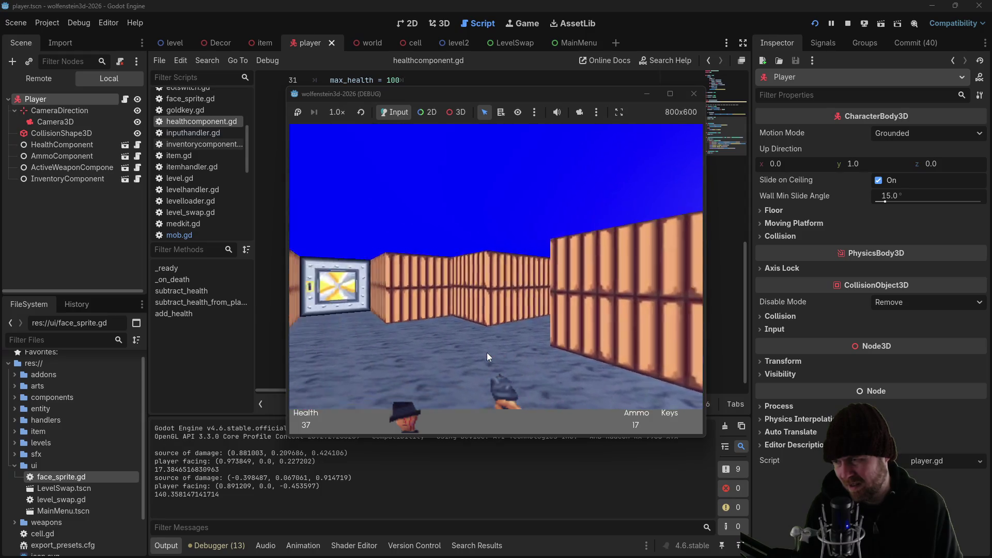
{"action": "key", "text": "w"}
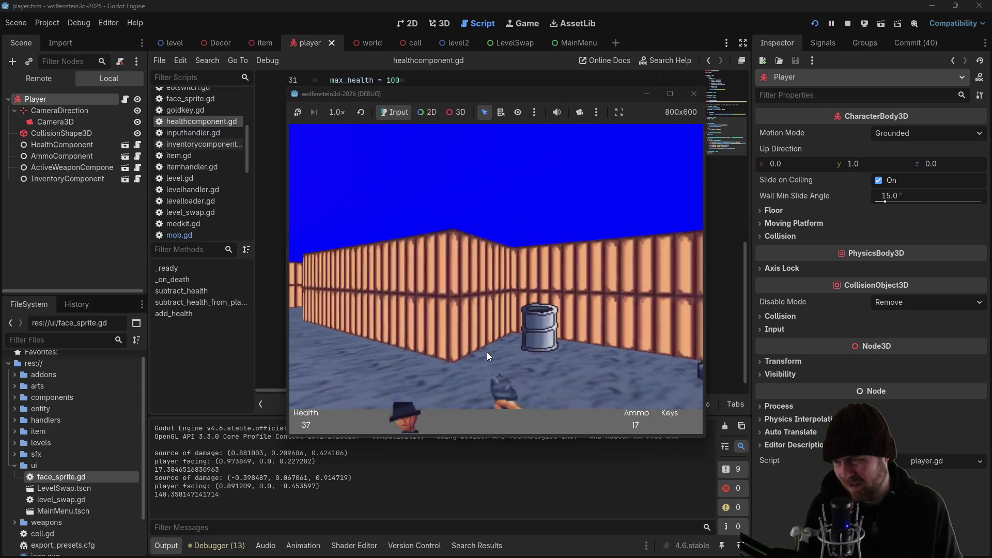
{"action": "key", "text": "w"}
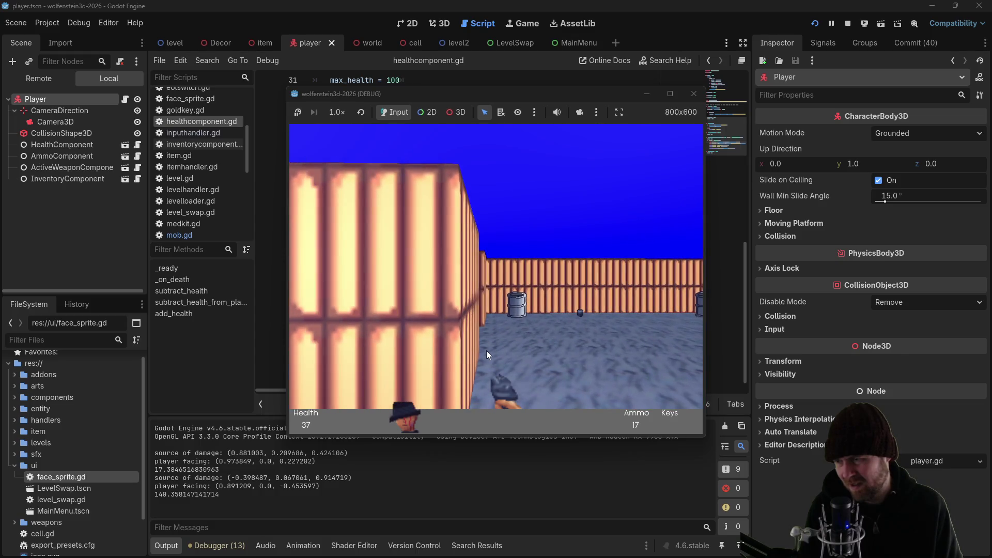
{"action": "key", "text": "Left"}
{"action": "key", "text": "Right"}
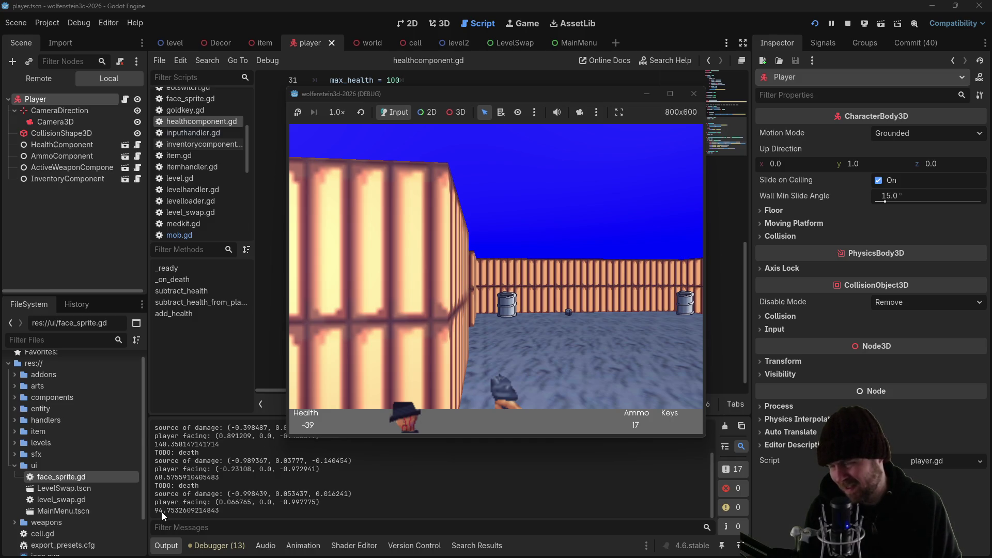
{"action": "key", "text": "Right"}
{"action": "key", "text": "Left"}
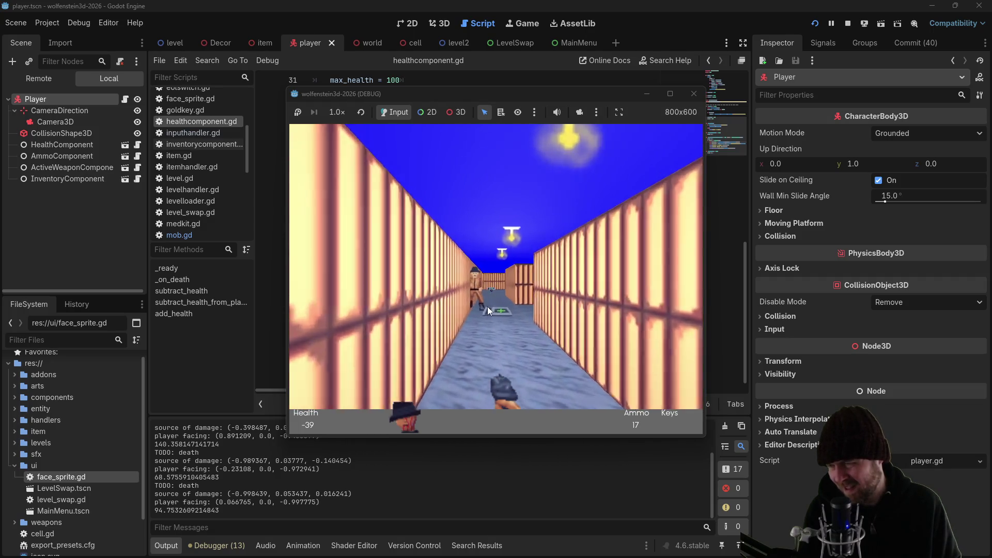
{"action": "key", "text": "Up"}
{"action": "key", "text": "Right"}
{"action": "key", "text": "Right"}
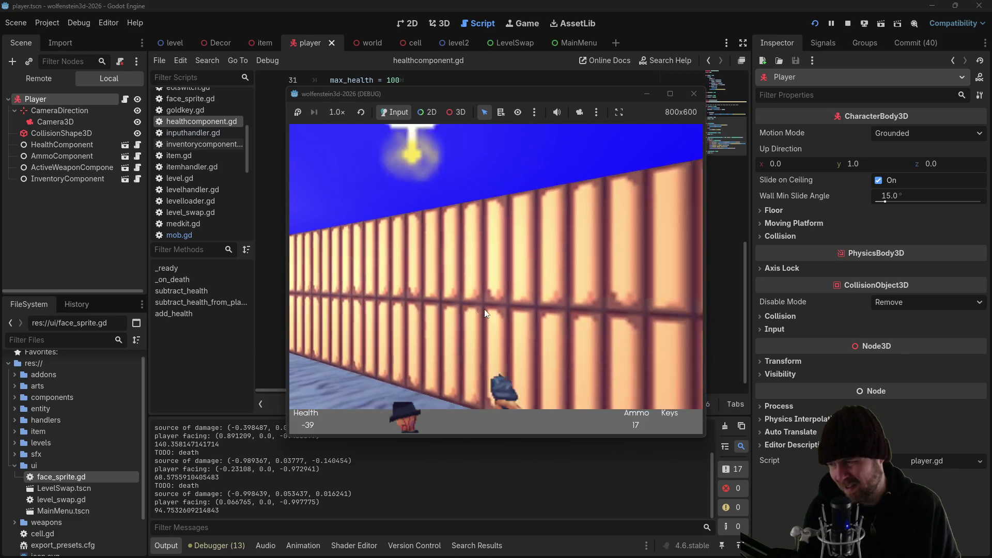
{"action": "key", "text": "Right"}
{"action": "key", "text": "Right"}
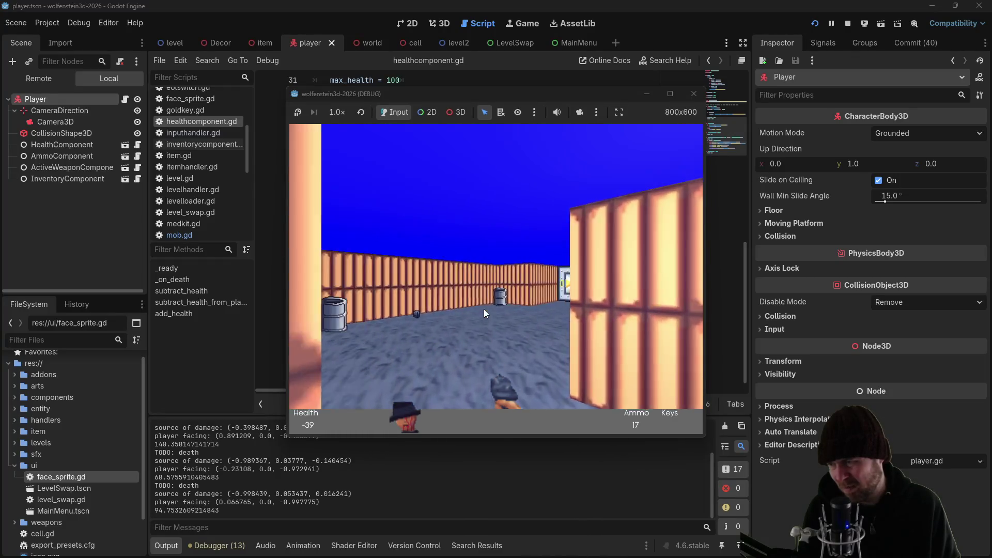
{"action": "left_click", "coordinate": [694, 94]}
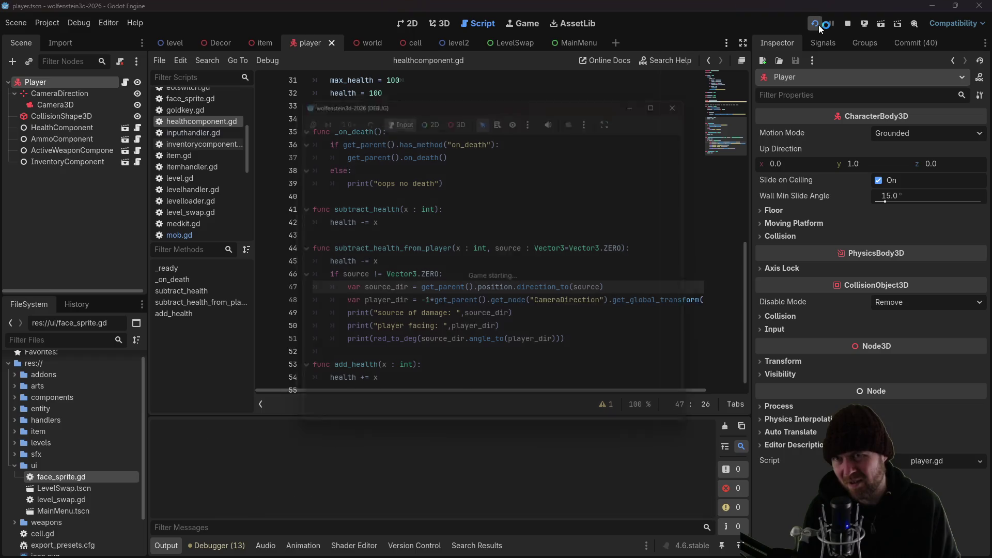
Relaunch the project, start a new game and walk forward into the level
{"action": "left_click", "coordinate": [818, 25]}
{"action": "left_click", "coordinate": [519, 247]}
{"action": "key", "text": "Up"}
{"action": "key", "text": "Left"}
{"action": "key", "text": "Left"}
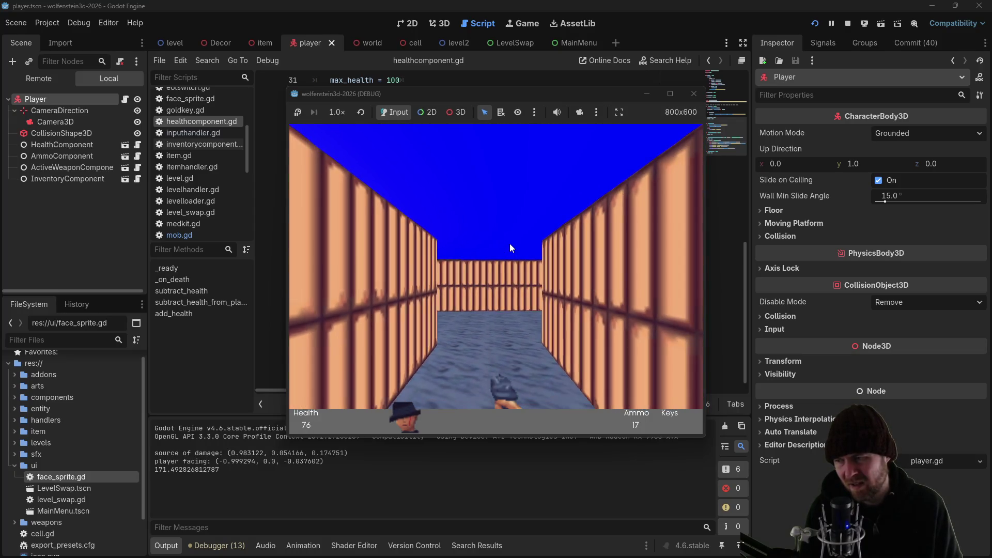
Turn left and right around the enemy so hits land from different sides, driving health to -30
{"action": "key", "text": "Down"}
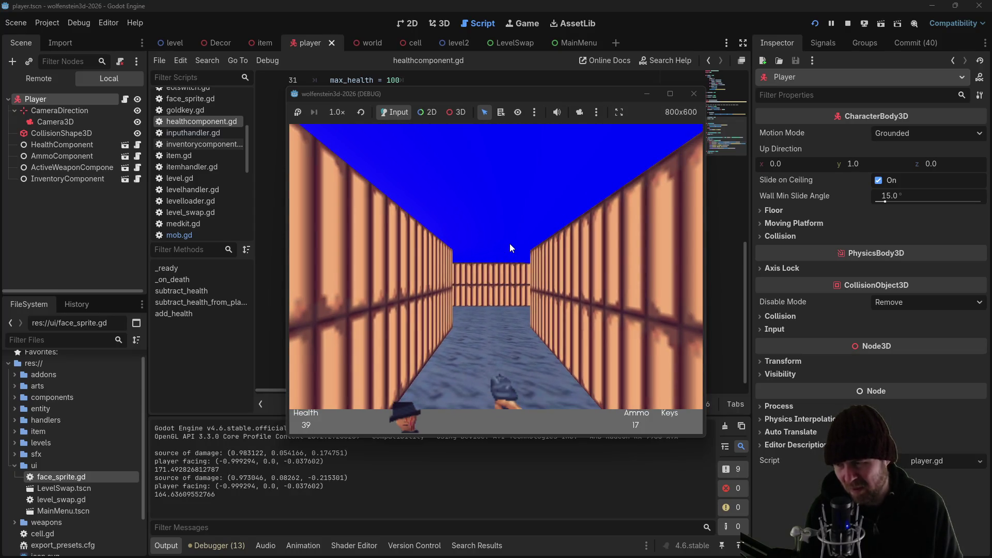
{"action": "key", "text": "Left"}
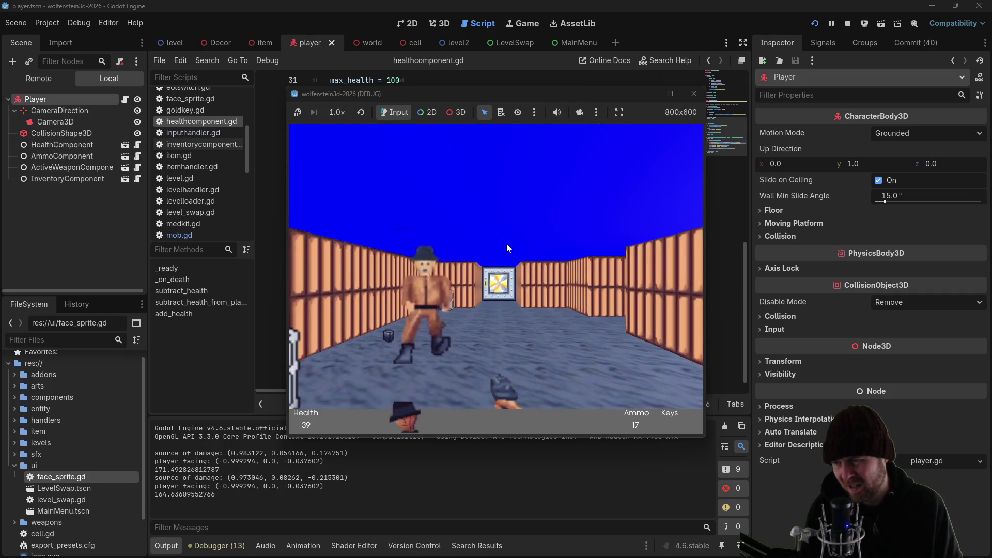
{"action": "key", "text": "Left"}
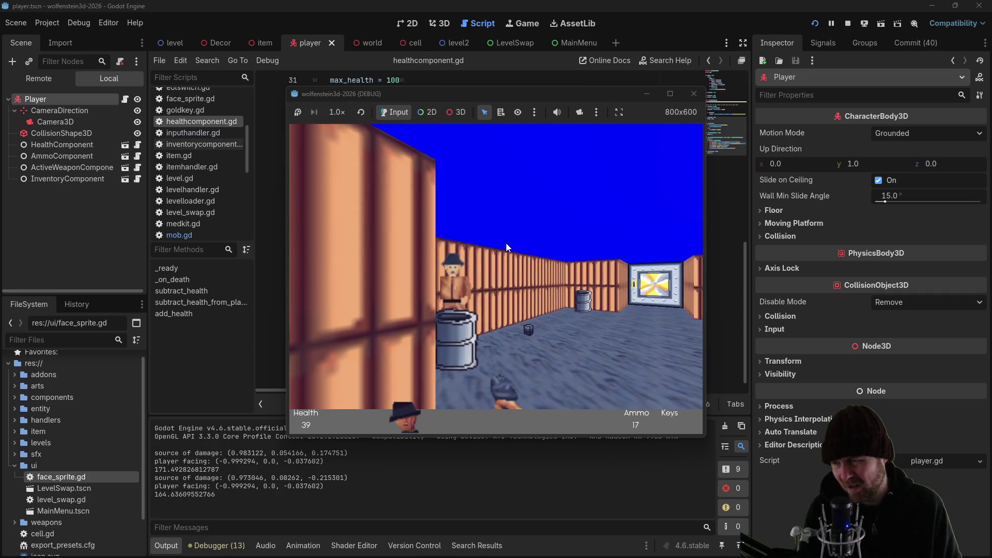
{"action": "key", "text": "Right"}
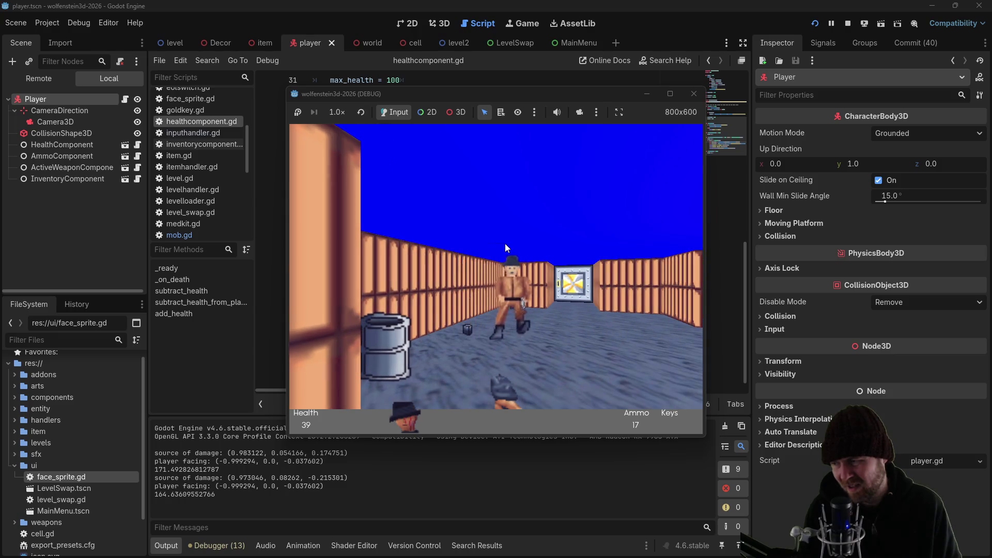
{"action": "key", "text": "Left"}
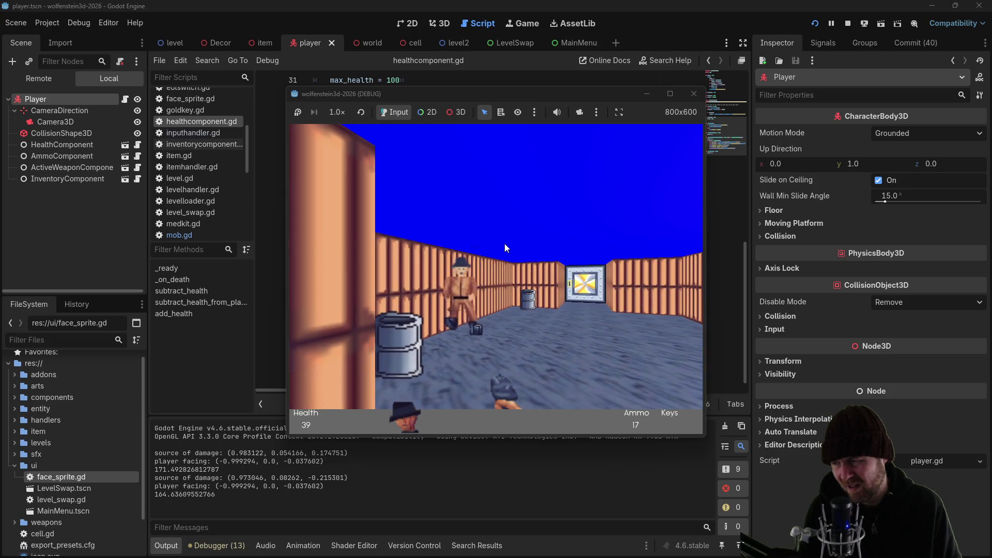
{"action": "key", "text": "Right"}
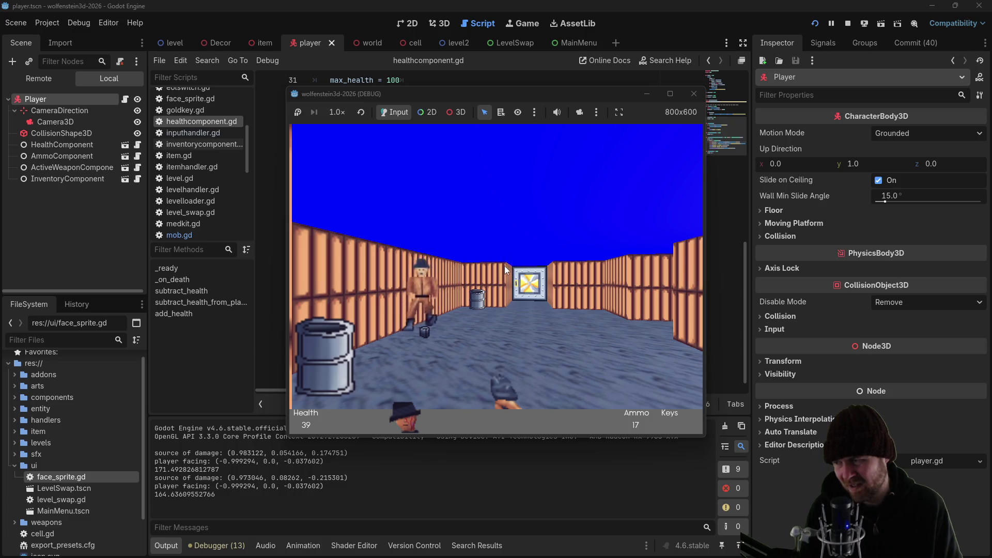
{"action": "key", "text": "Left"}
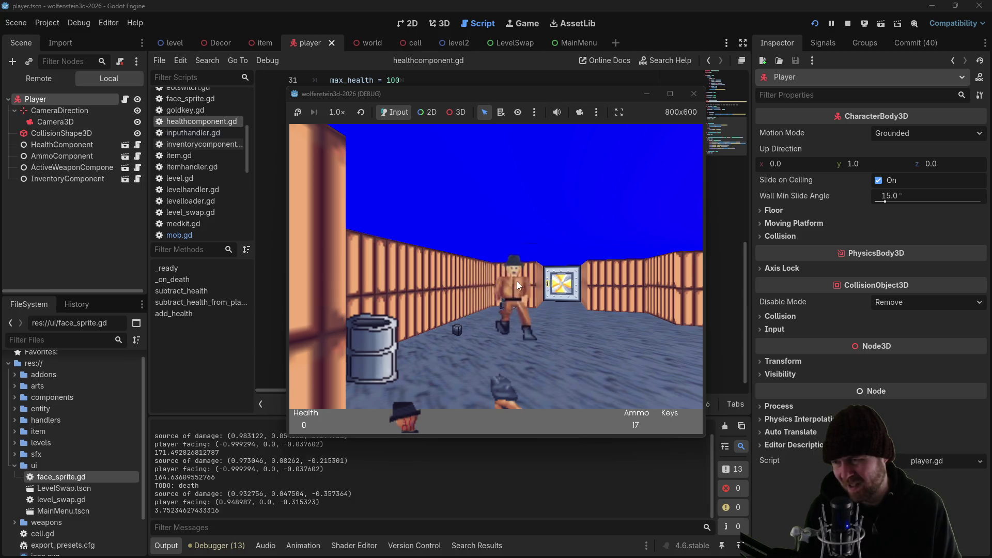
{"action": "key", "text": "Right"}
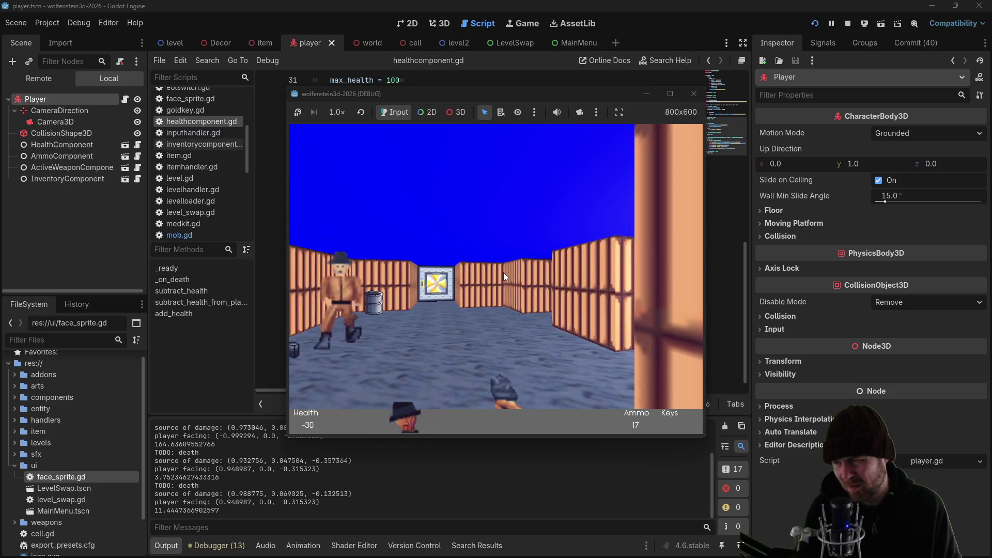
{"action": "key", "text": "Left"}
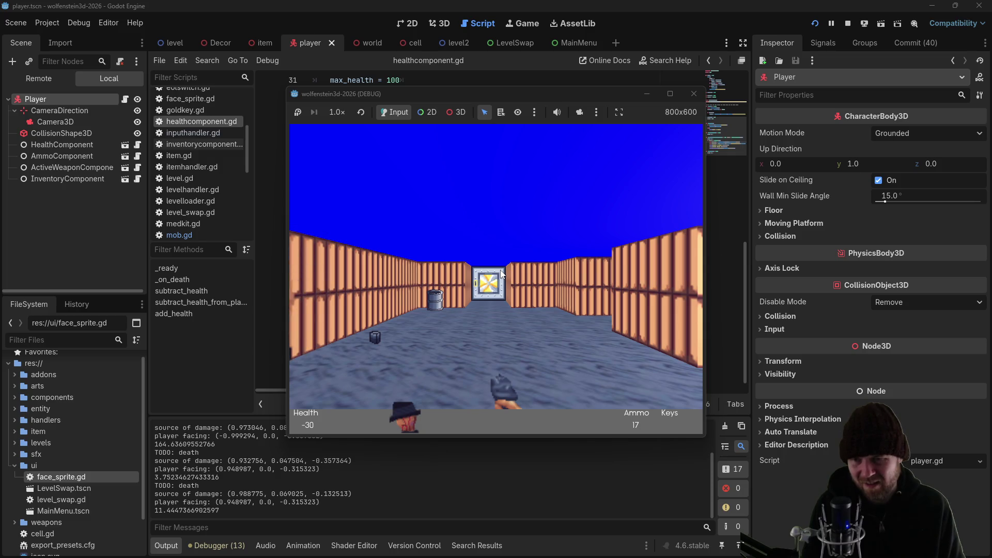
Stop the game, review subtract_health_from_player in healthcomponent.gd, and run the project again
{"action": "left_click", "coordinate": [693, 93]}
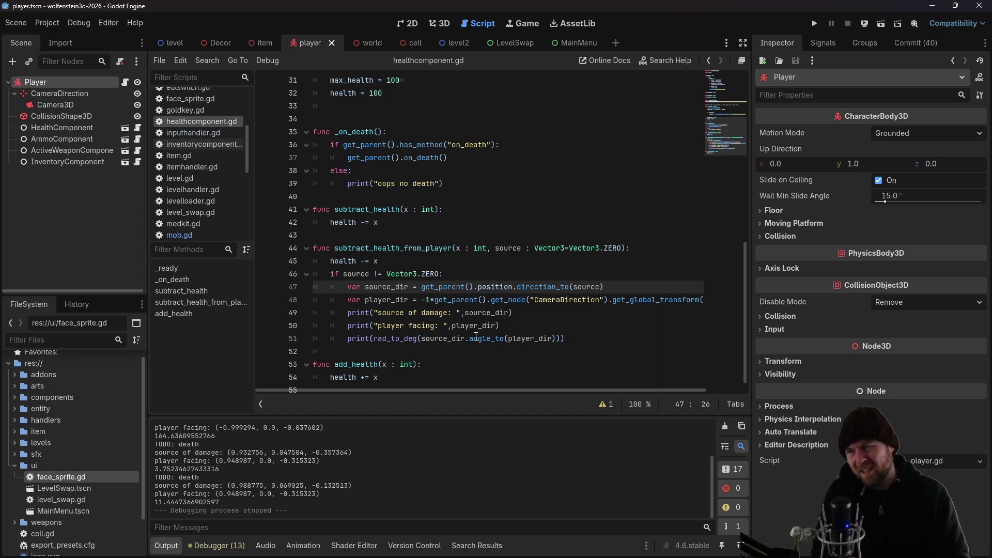
{"action": "left_click", "coordinate": [815, 25]}
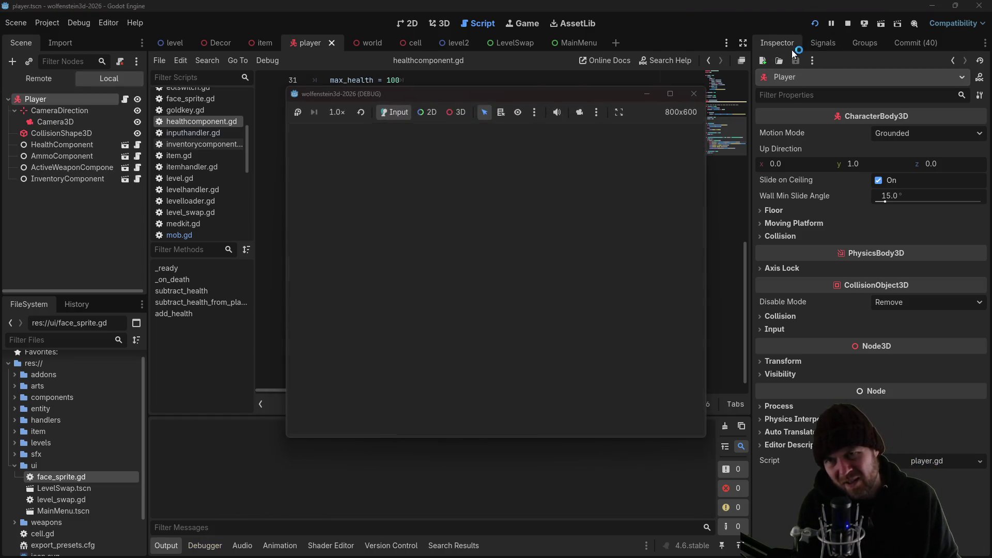
Fire and walk down the maze corridor toward the enemy, backing off when it gets close
{"action": "key", "text": "Left"}
{"action": "left_click", "coordinate": [516, 257]}
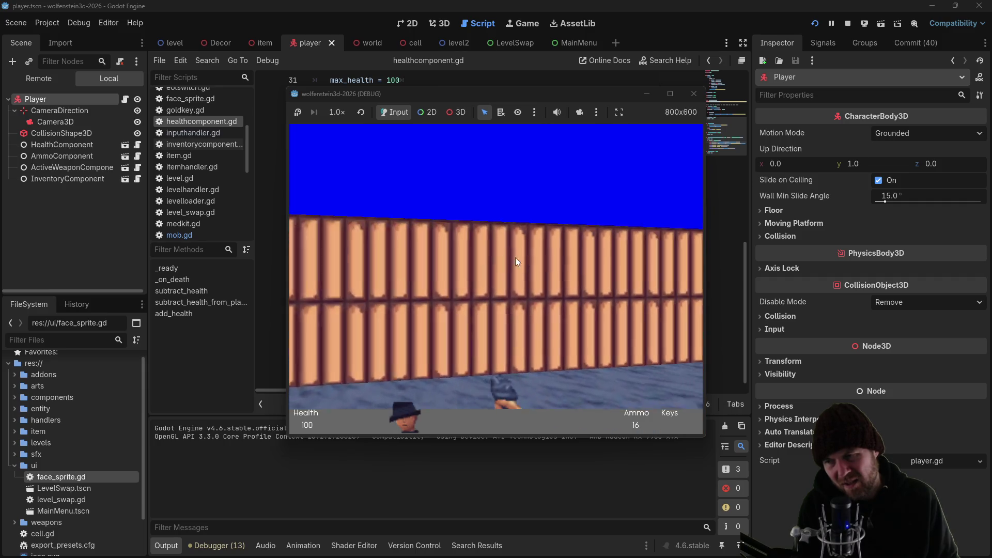
{"action": "key", "text": "Right"}
{"action": "key", "text": "Up"}
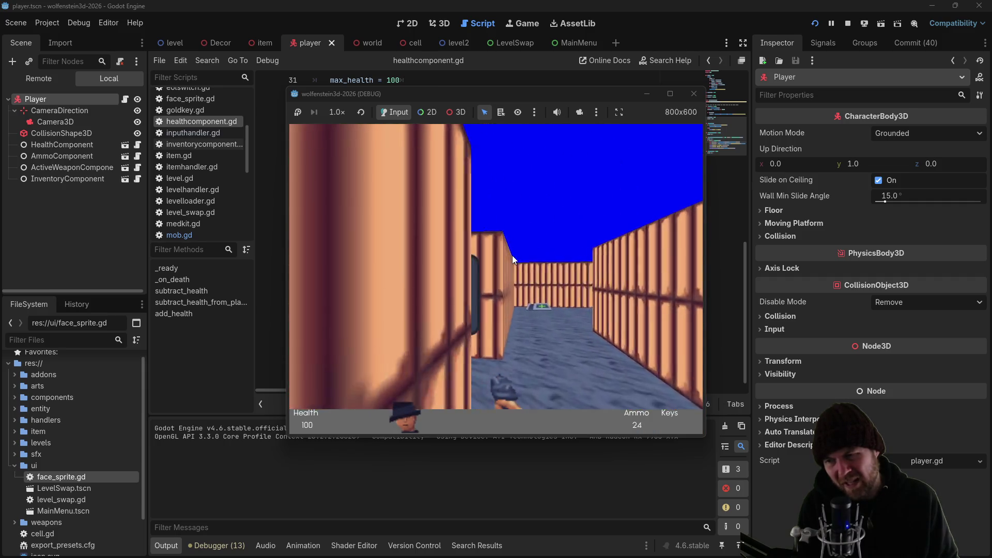
{"action": "key", "text": "Up"}
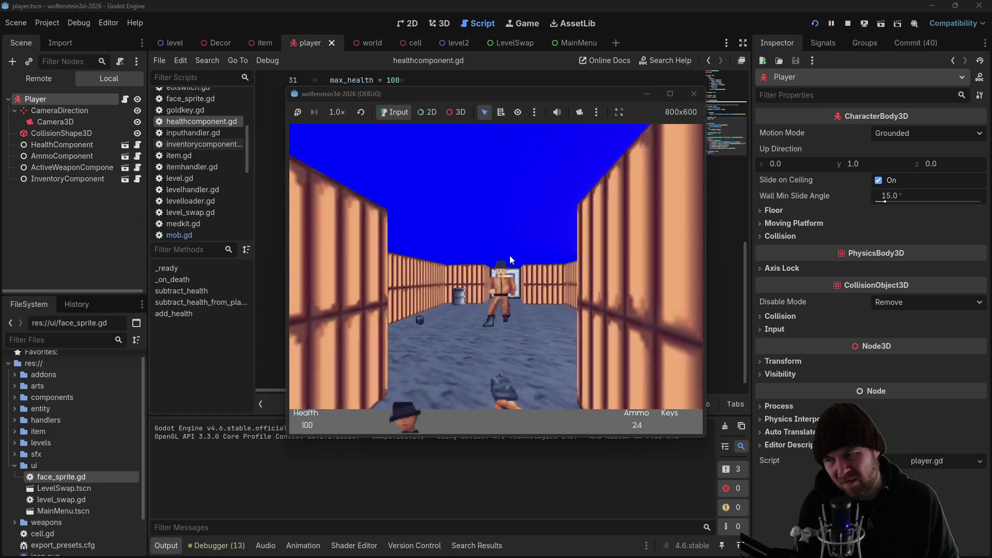
{"action": "key", "text": "Right"}
{"action": "key", "text": "Down"}
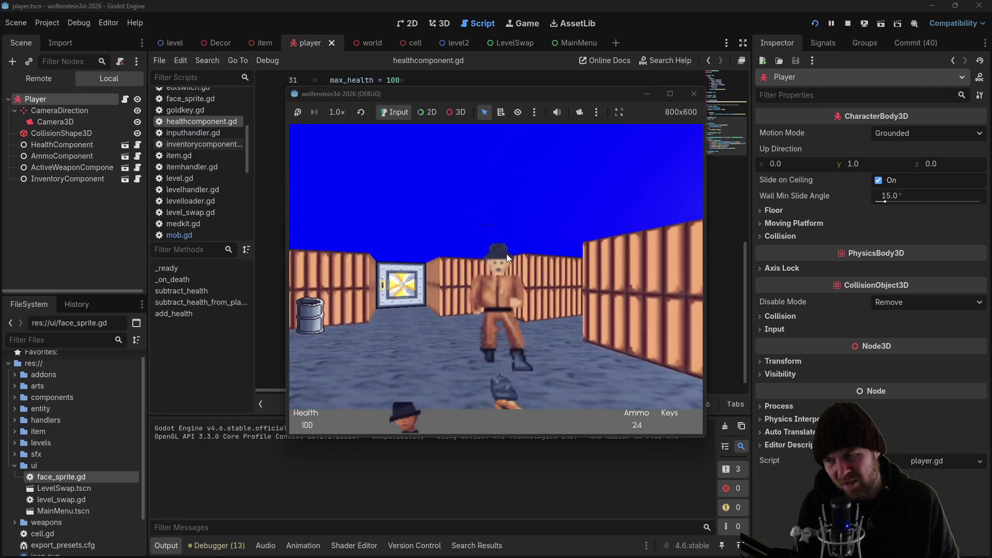
{"action": "key", "text": "Up"}
Turn away and back to take hits from different angles, bringing health to -55, then restart the game
{"action": "key", "text": "Right"}
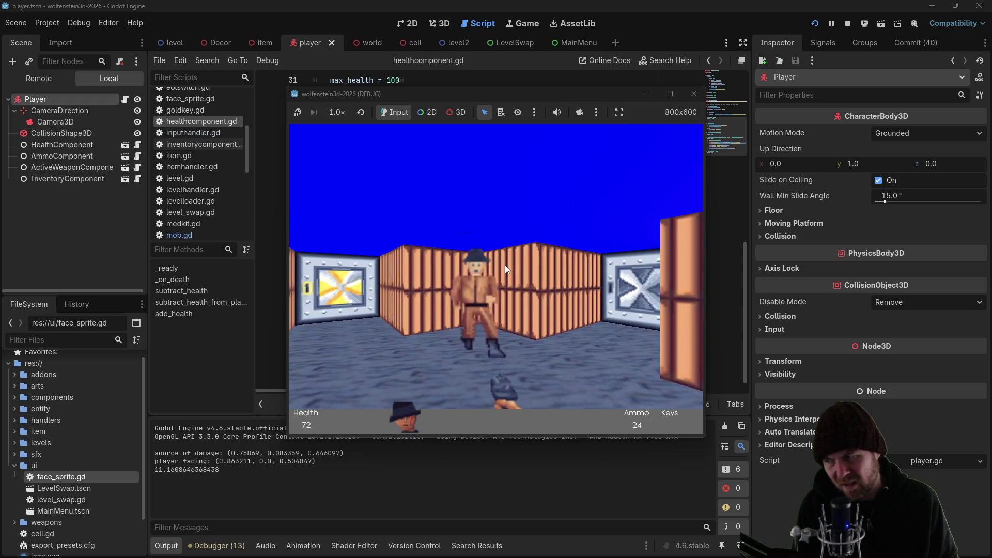
{"action": "key", "text": "Left"}
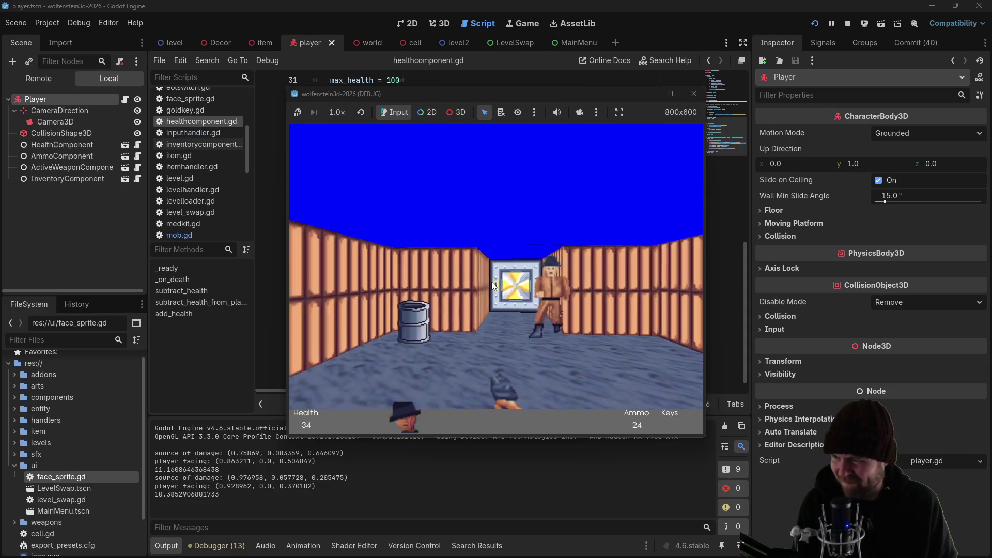
{"action": "key", "text": "Left"}
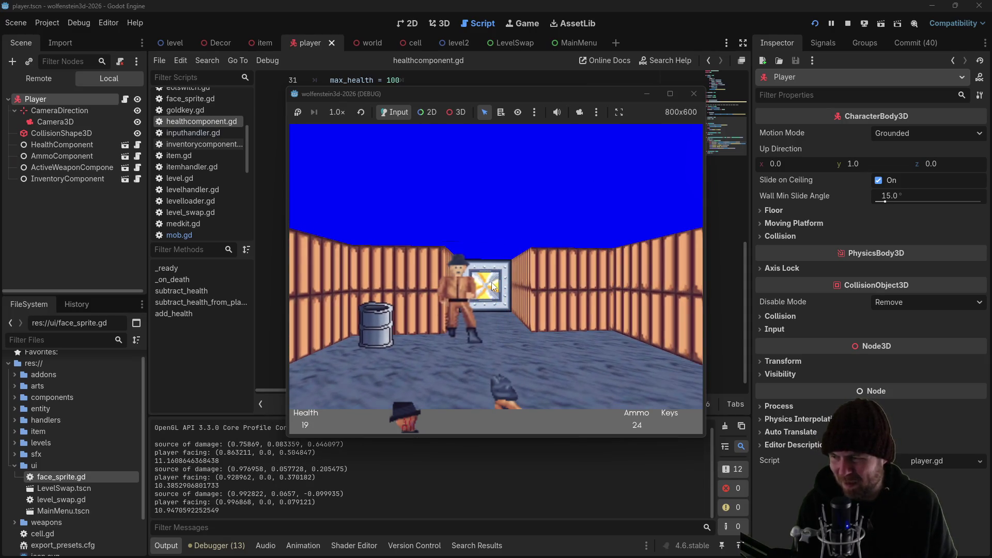
{"action": "key", "text": "Left"}
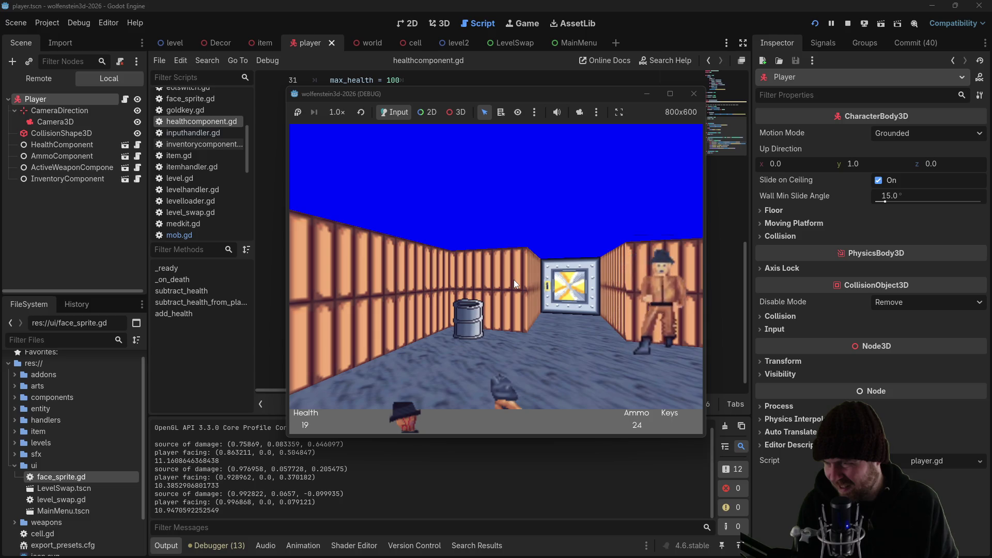
{"action": "key", "text": "Right"}
{"action": "key", "text": "Right"}
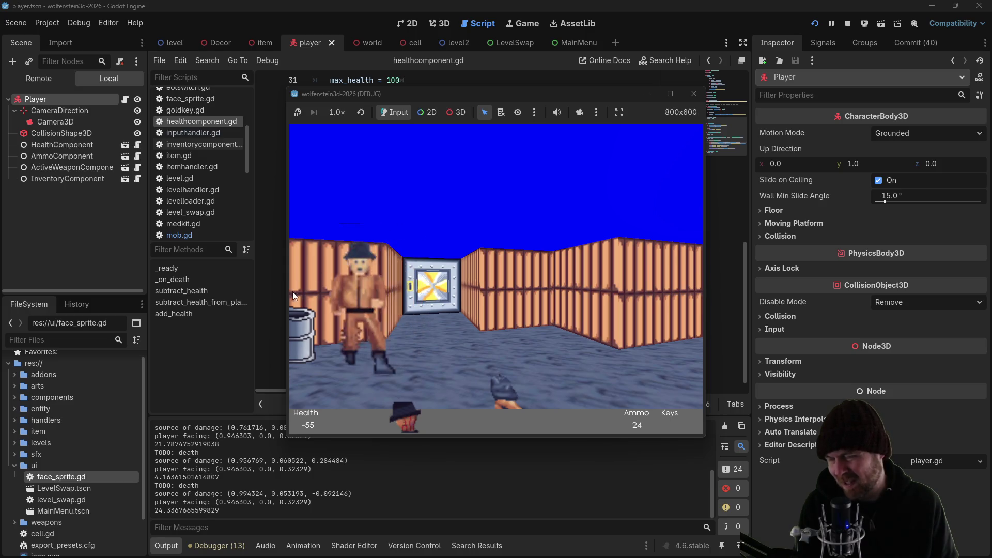
{"action": "left_click", "coordinate": [693, 94]}
{"action": "key", "text": "F5"}
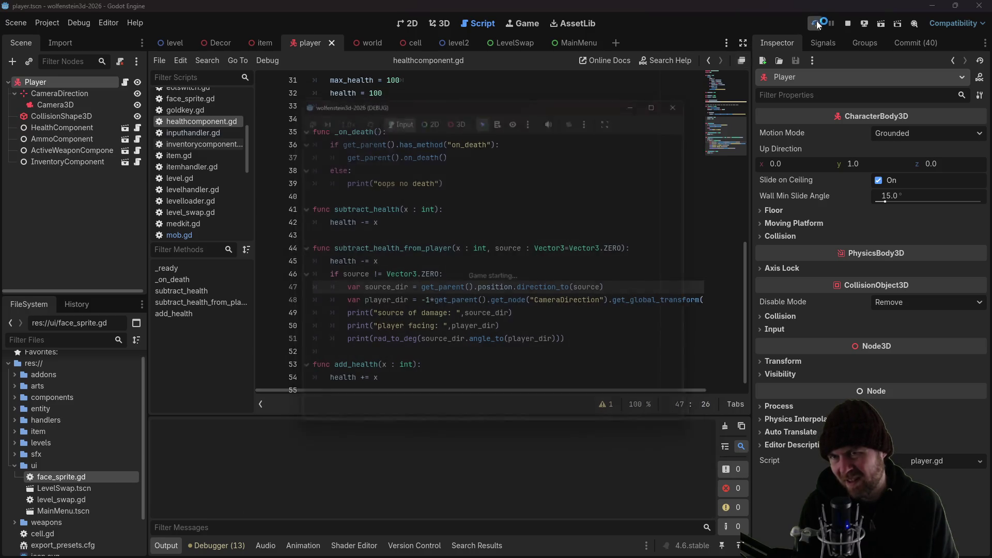
Start a fresh game, pick up the ammo and move into the corridor facing the enemy
{"action": "left_click", "coordinate": [492, 267]}
{"action": "key", "text": "Down"}
{"action": "key", "text": "Left"}
{"action": "key", "text": "Up"}
{"action": "key", "text": "Left"}
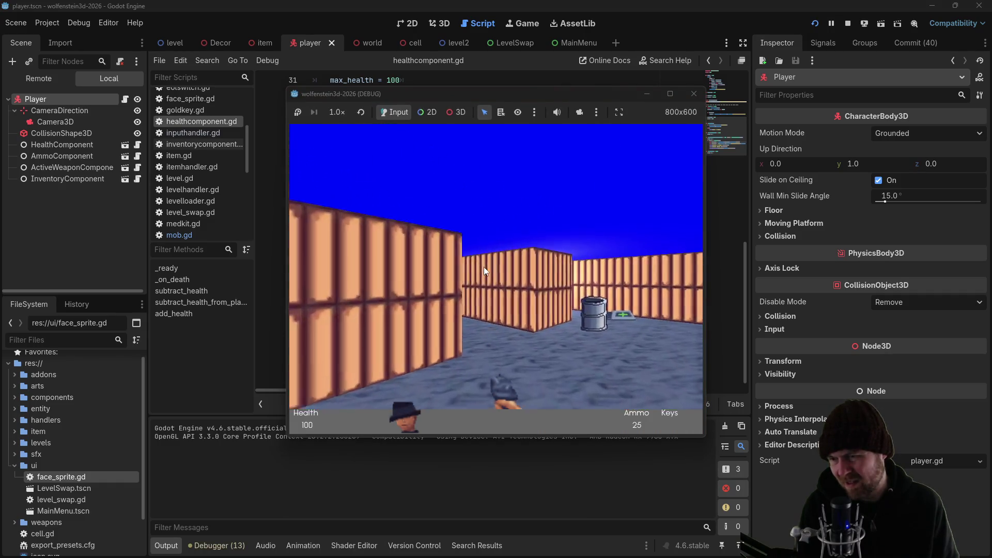
Turn away from and back toward the enemy to take three side hits down to 14 health, then close the game
{"action": "key", "text": "Right"}
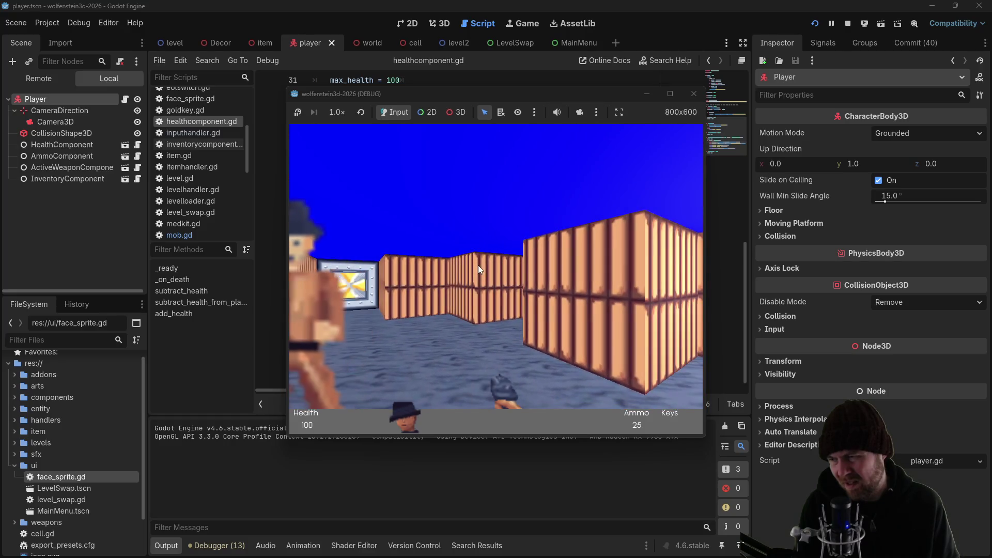
{"action": "key", "text": "Left"}
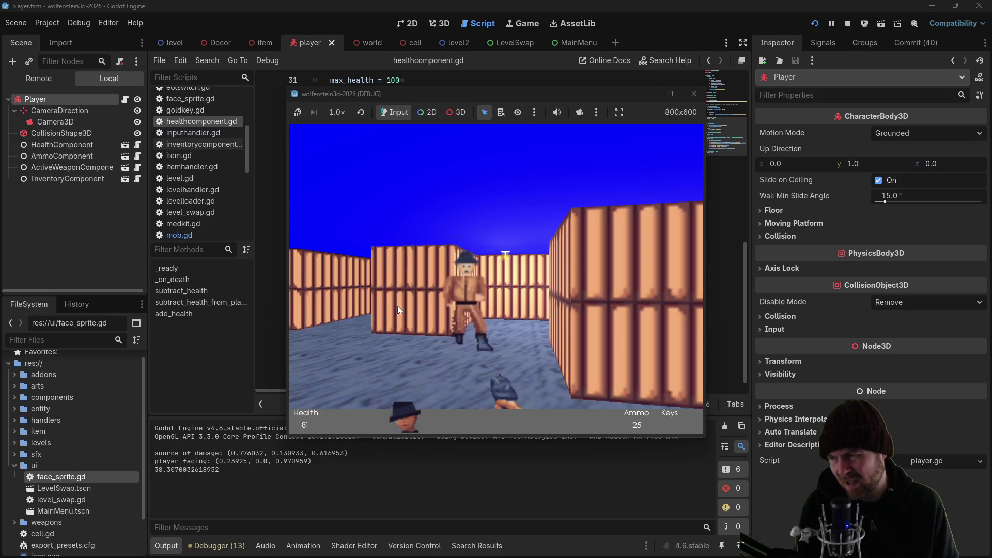
{"action": "key", "text": "Right"}
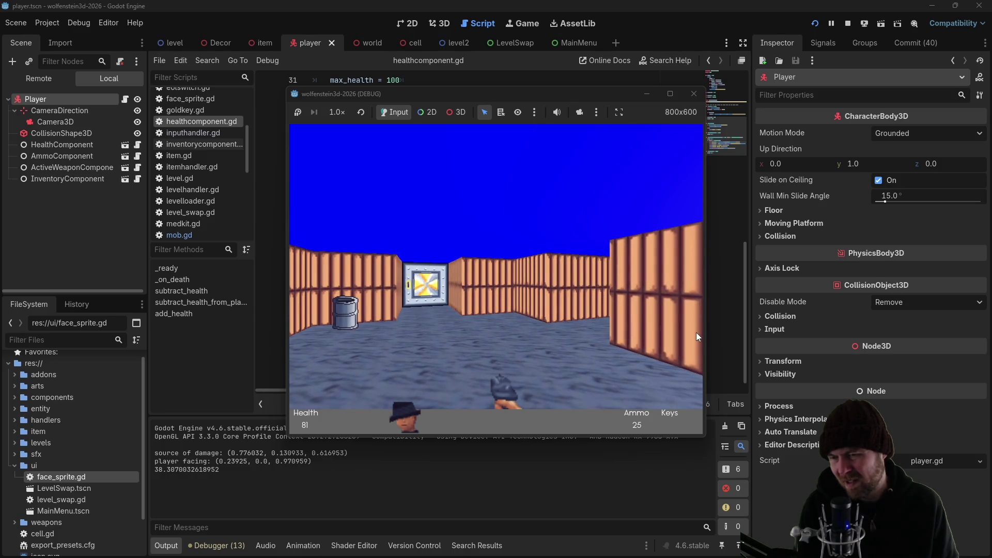
{"action": "key", "text": "Right"}
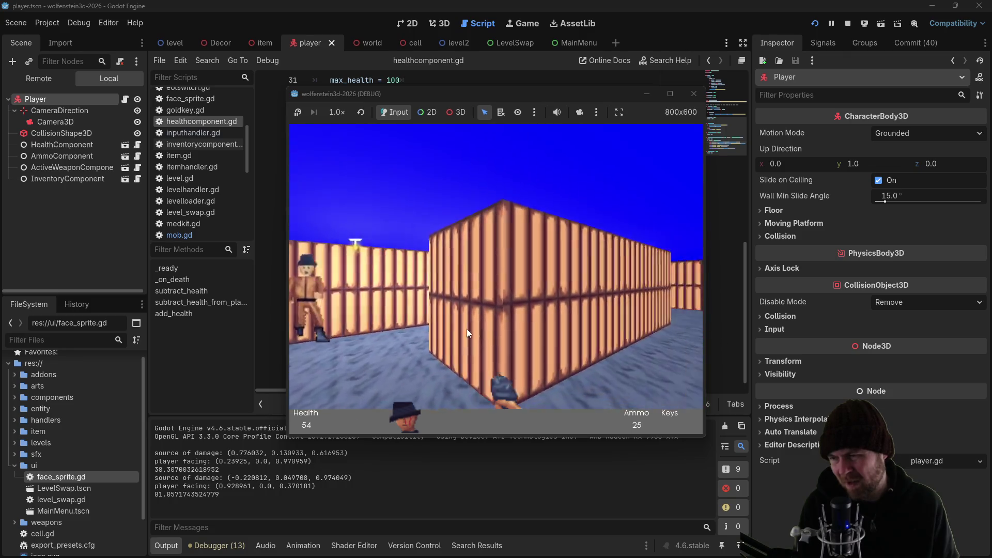
{"action": "key", "text": "Left"}
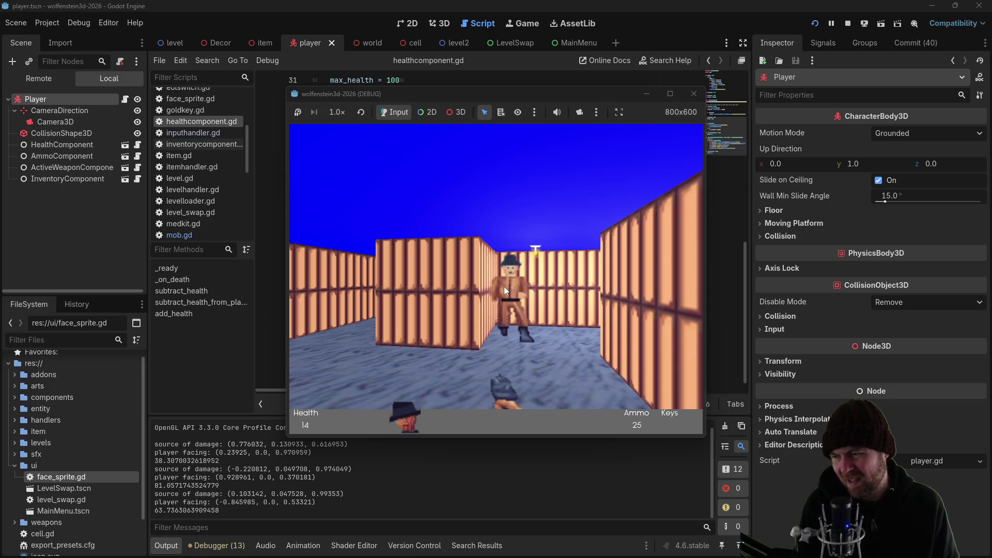
{"action": "key", "text": "Right"}
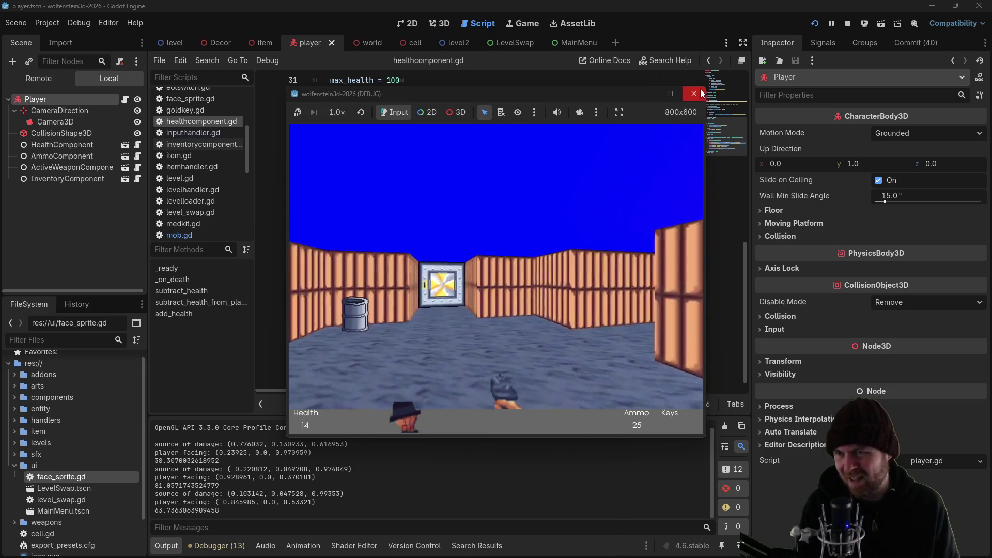
{"action": "left_click", "coordinate": [694, 94]}
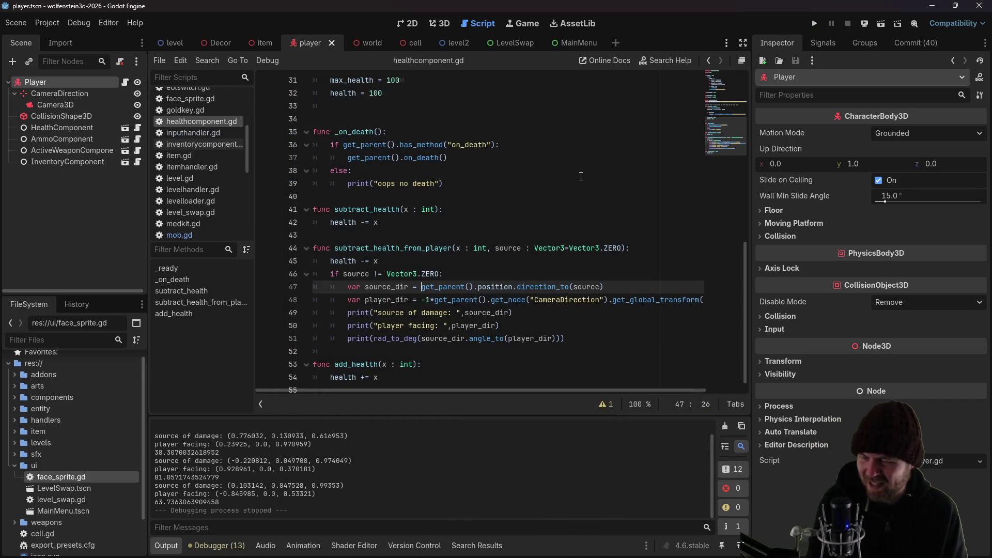
Review the angle, damage-source and player-facing print lines, then start a Google search on turning a Vector3 into degrees
{"action": "left_click", "coordinate": [471, 339]}
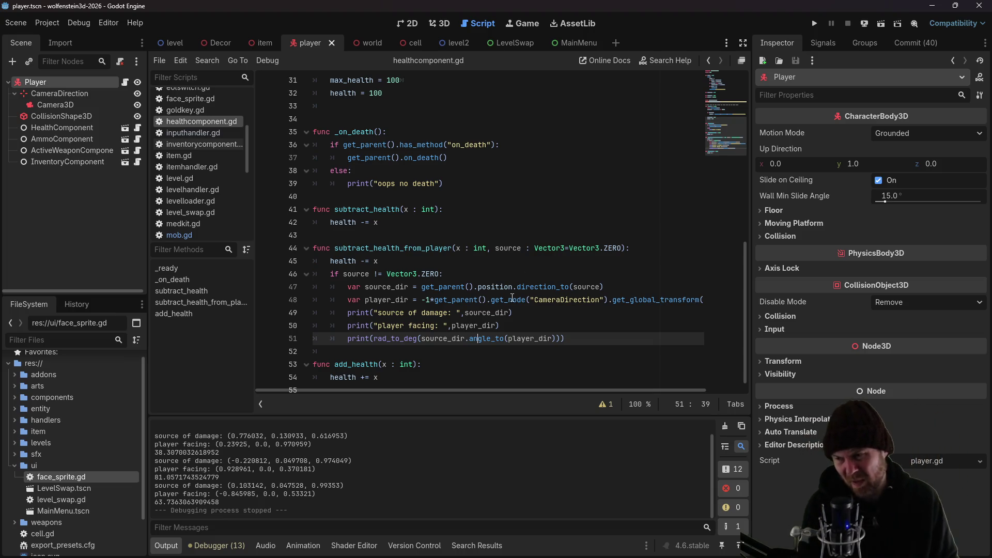
{"action": "left_click", "coordinate": [528, 310]}
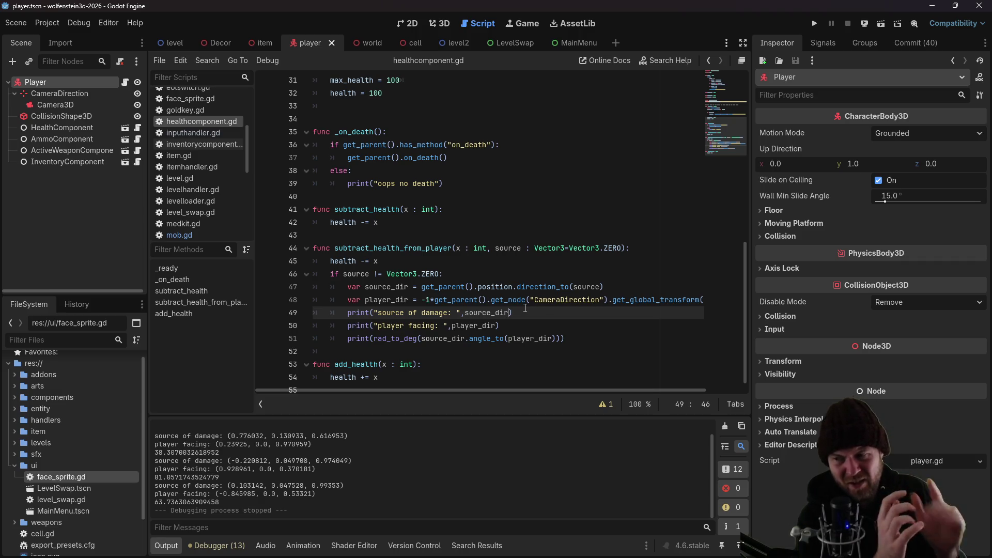
{"action": "left_click", "coordinate": [526, 324]}
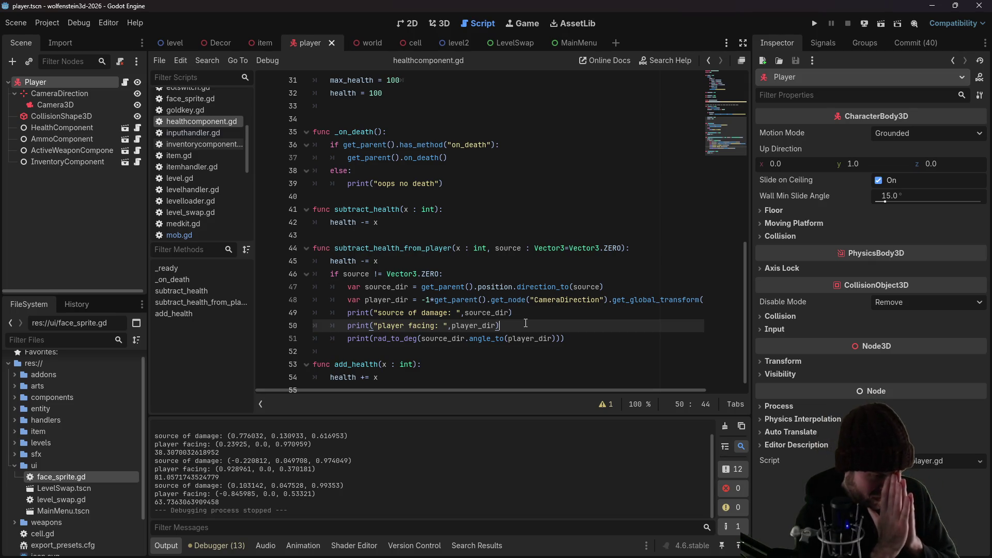
{"action": "key", "text": "alt+Tab"}
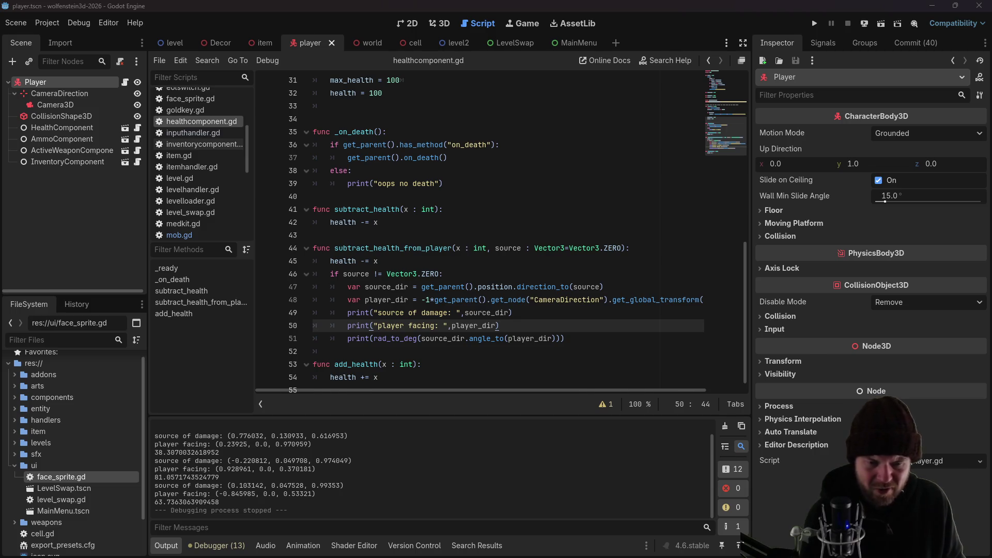
{"action": "type", "text": "g"}
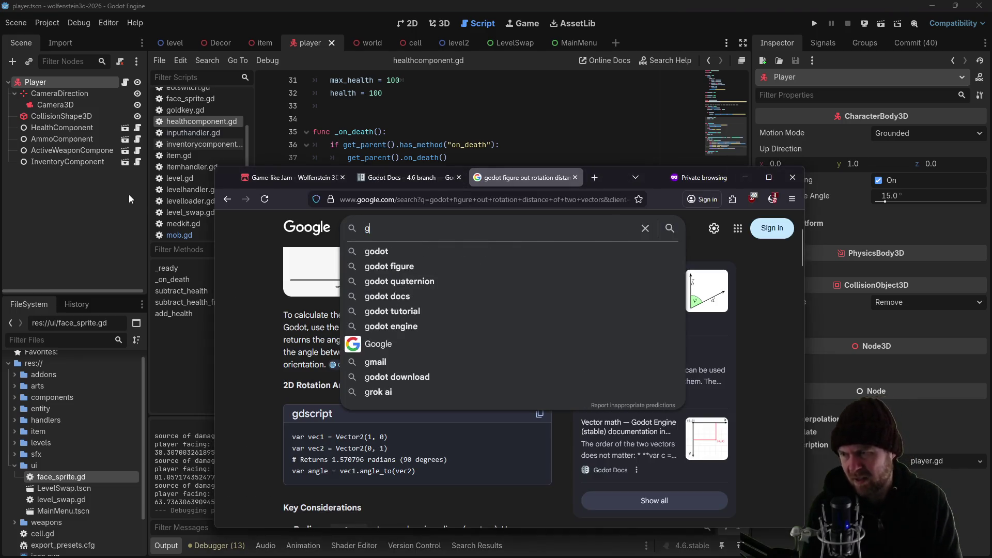
{"action": "type", "text": "odot turn vector"}
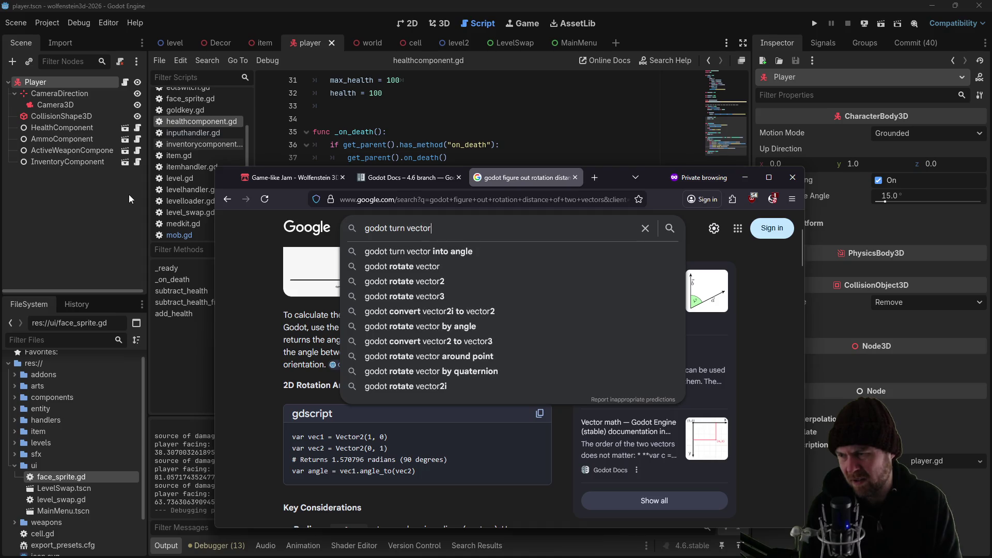
{"action": "type", "text": "3 into "}
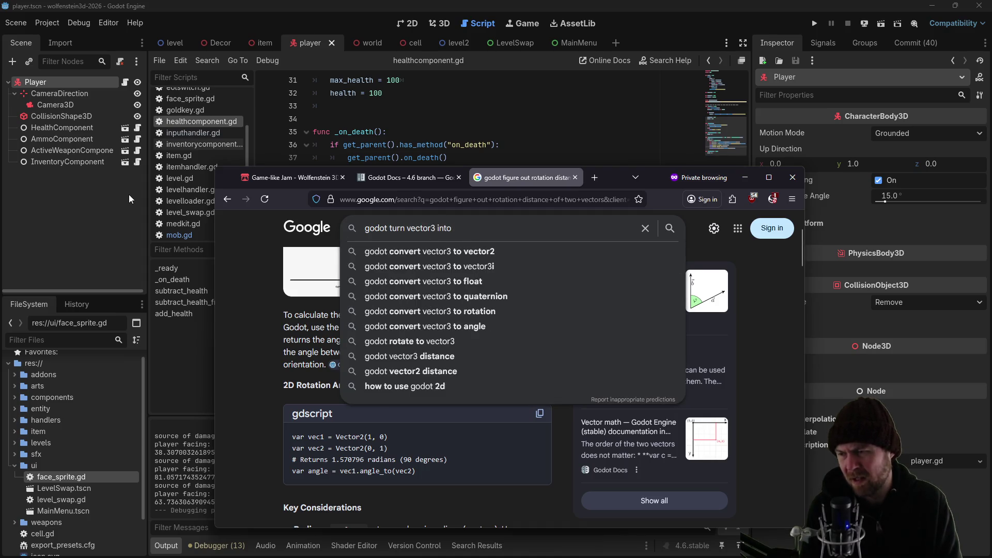
{"action": "type", "text": "degrees"}
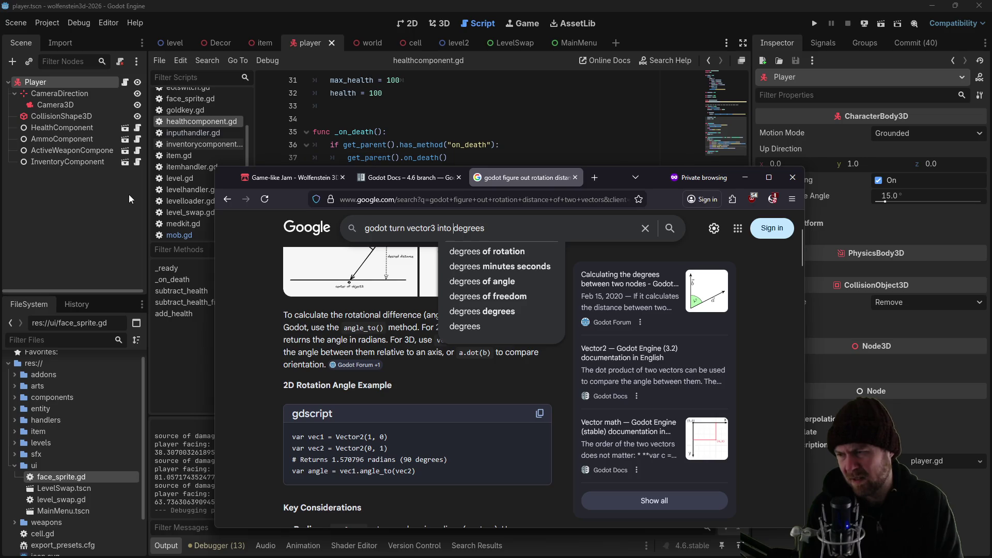
{"action": "type", "text": "direction"}
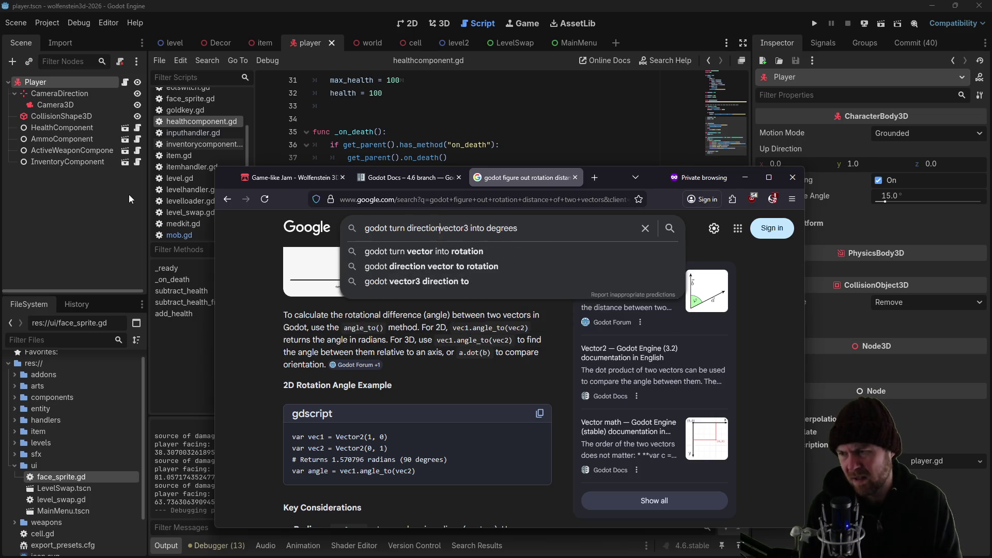
Search for 'godot turn direction vector3 into degrees' and scroll down to the forum results
{"action": "key", "text": "Return"}
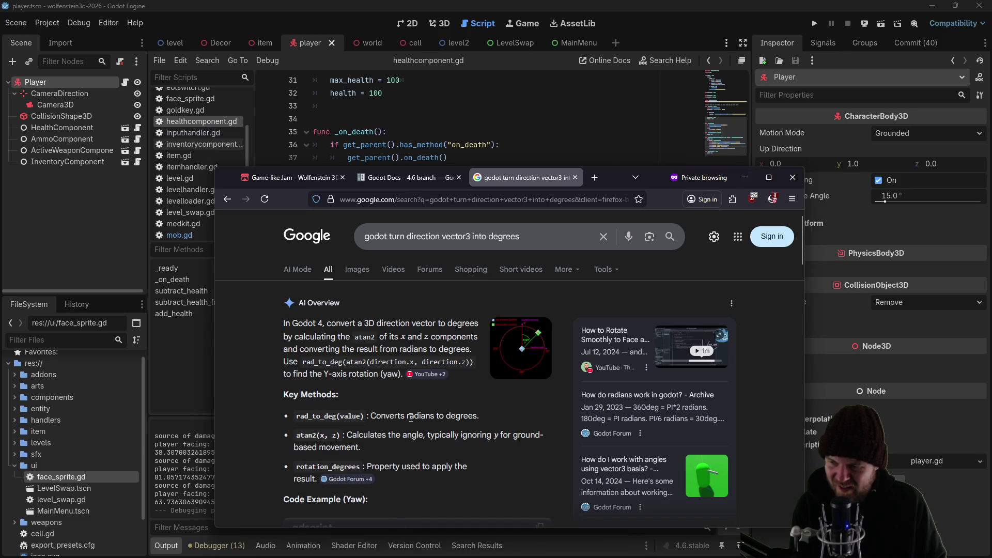
{"action": "scroll", "coordinate": [410, 425], "scroll_direction": "down", "scroll_amount": 5}
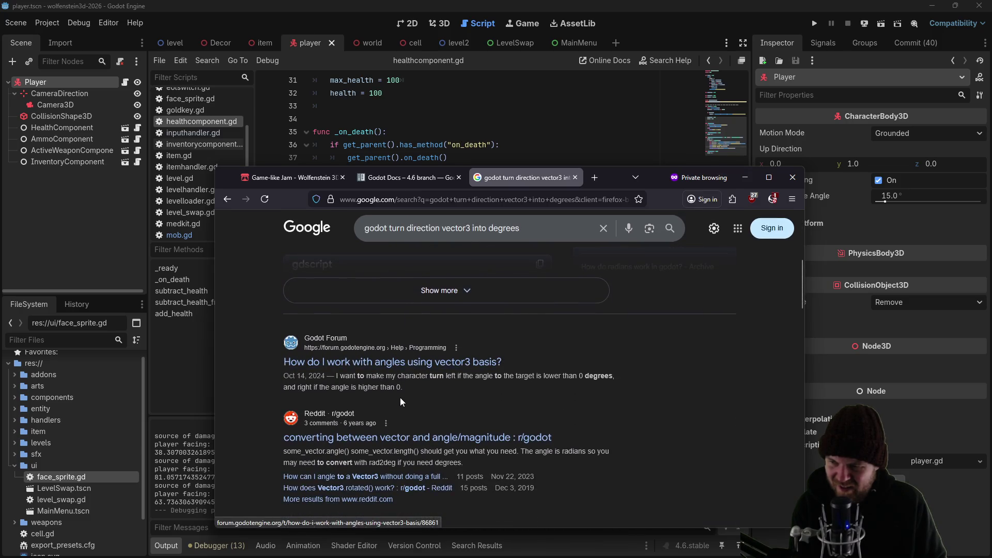
Inspect the source-direction code and insert a blank line above the three debug print lines
{"action": "left_click", "coordinate": [439, 106]}
{"action": "scroll", "coordinate": [426, 199], "scroll_direction": "down", "scroll_amount": 1}
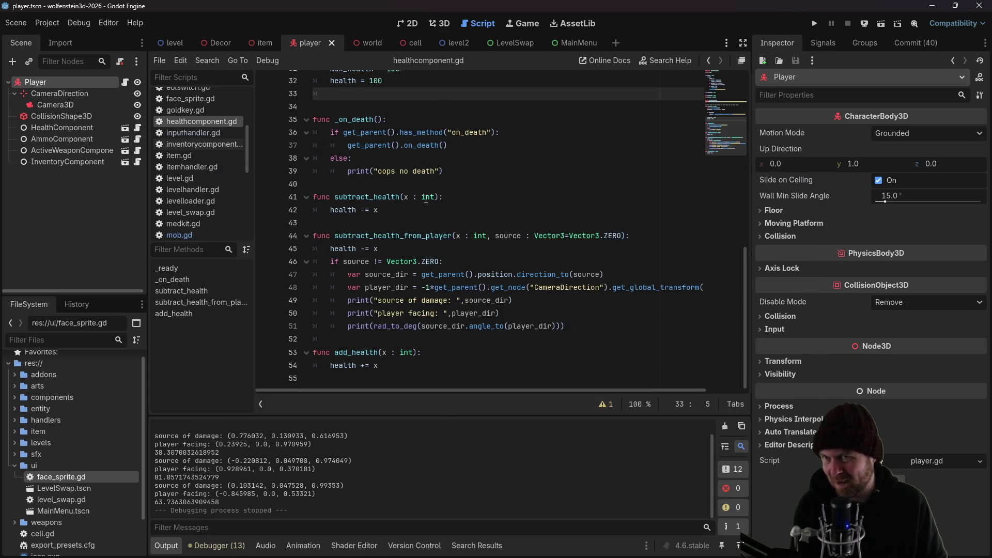
{"action": "left_click", "coordinate": [512, 300]}
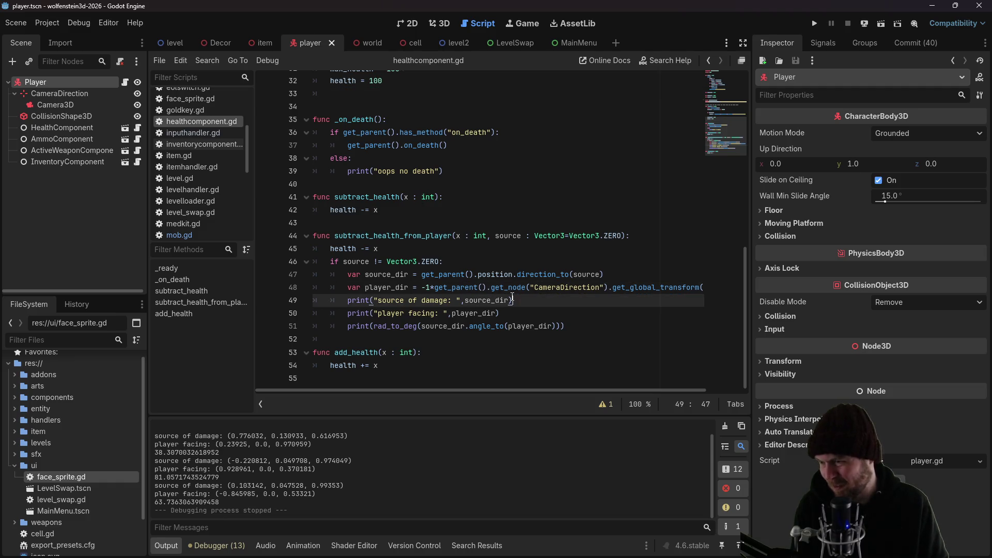
{"action": "left_click", "coordinate": [460, 287]}
{"action": "left_click", "coordinate": [437, 275]}
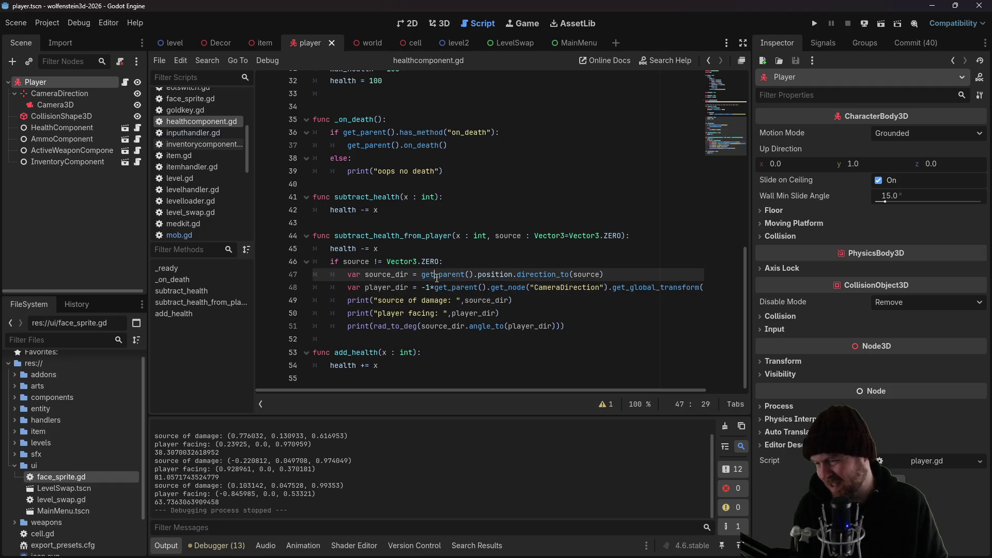
{"action": "left_click", "coordinate": [481, 287]}
{"action": "left_click", "coordinate": [505, 299]}
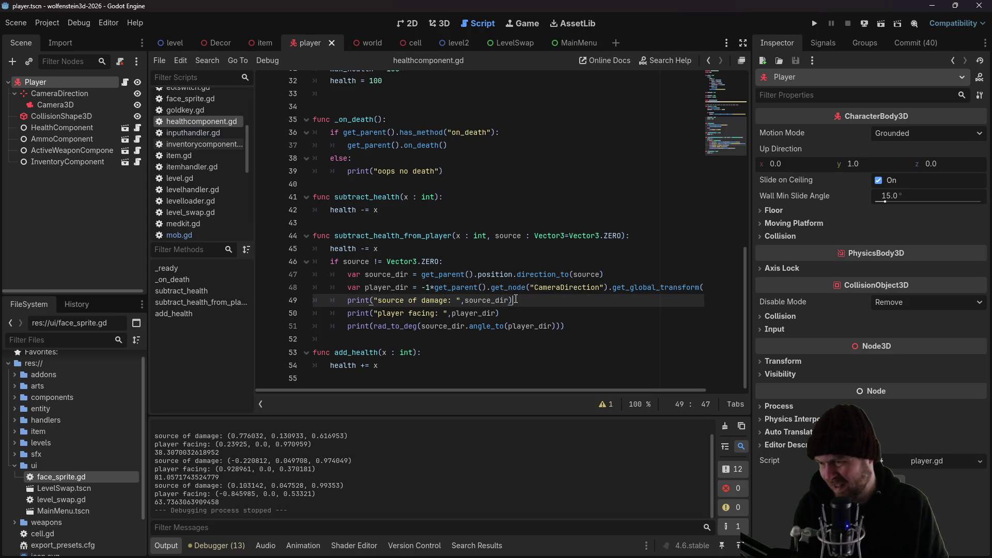
{"action": "mouse_move", "coordinate": [348, 300]}
{"action": "left_mouse_down"}
{"action": "mouse_move", "coordinate": [512, 313]}
{"action": "mouse_move", "coordinate": [580, 332]}
{"action": "left_mouse_up"}
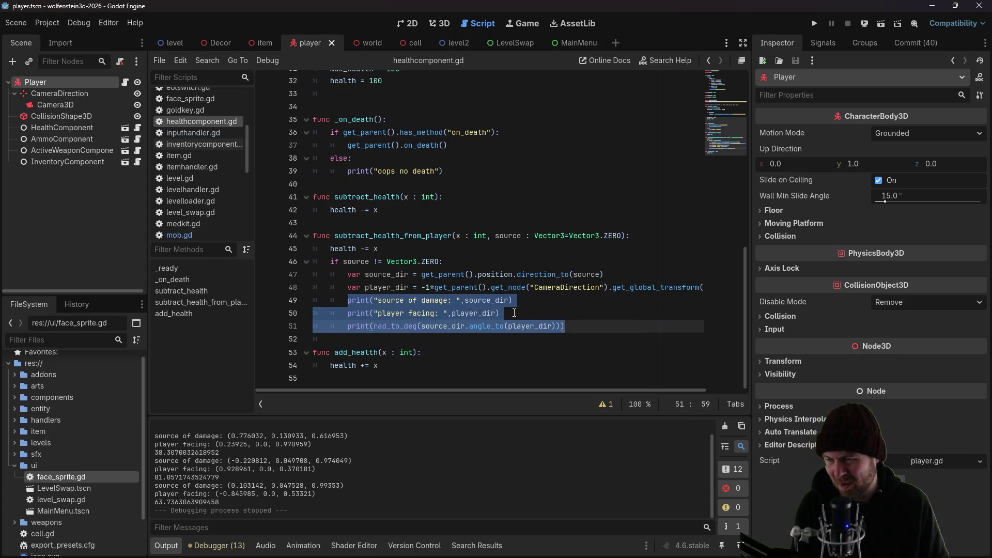
{"action": "left_click", "coordinate": [514, 314]}
{"action": "left_click", "coordinate": [347, 300]}
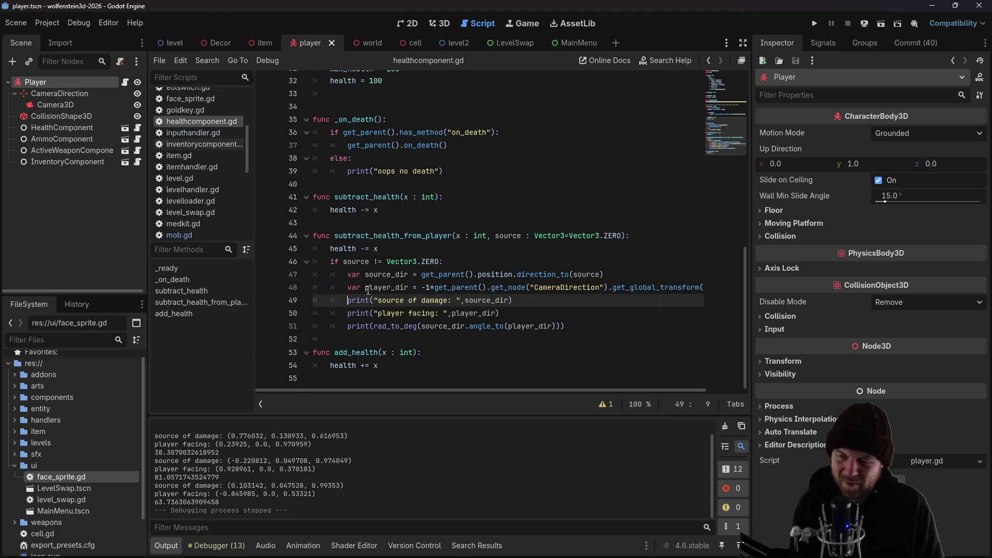
{"action": "key", "text": "ctrl+shift+Return"}
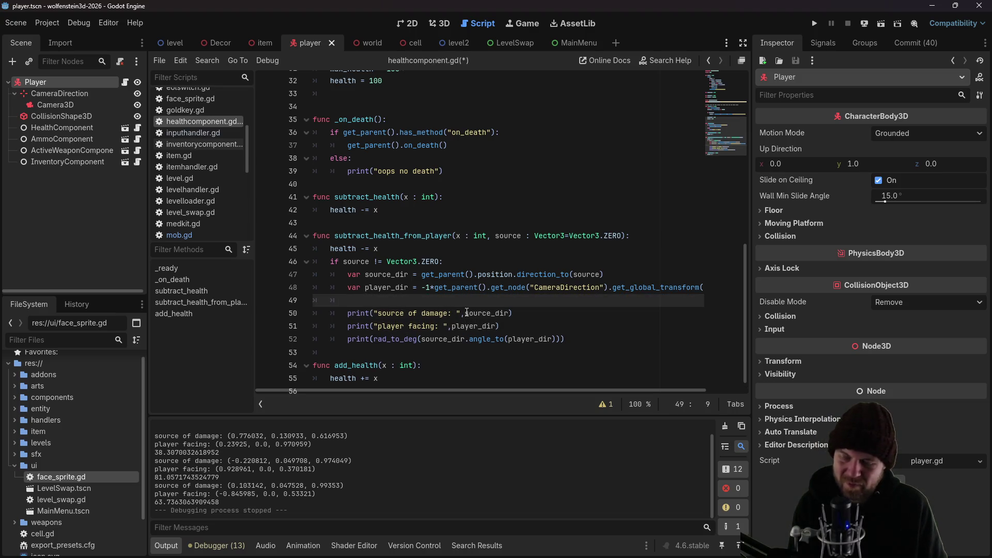
Check the vector-to-degrees search results in Firefox, then return to healthcomponent.gd
{"action": "key", "text": "alt+Tab"}
{"action": "scroll", "coordinate": [551, 364], "scroll_direction": "down", "scroll_amount": 3}
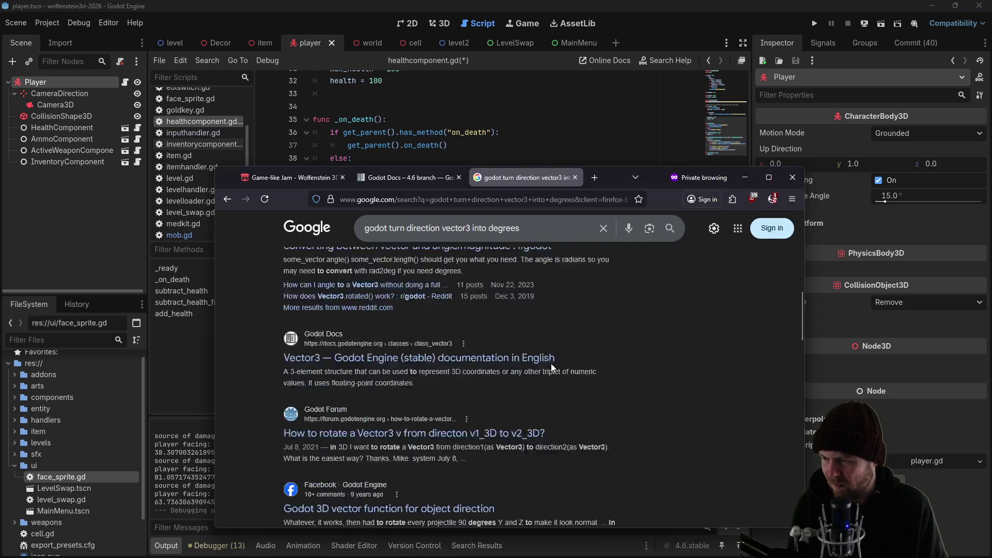
{"action": "scroll", "coordinate": [556, 362], "scroll_direction": "up", "scroll_amount": 3}
{"action": "middle_click", "coordinate": [622, 376]}
{"action": "scroll", "coordinate": [607, 355], "scroll_direction": "up", "scroll_amount": 2}
{"action": "scroll", "coordinate": [606, 354], "scroll_direction": "up", "scroll_amount": 4}
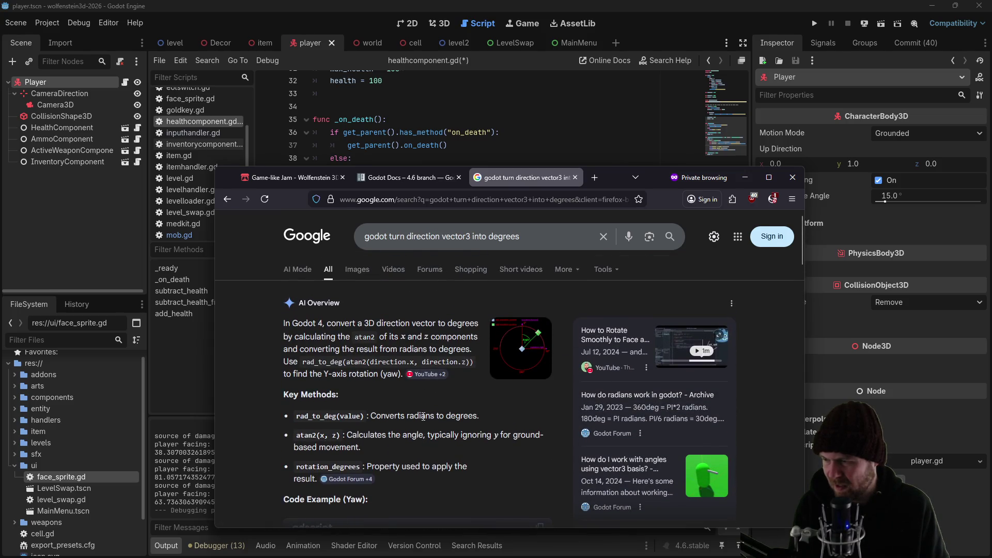
{"action": "left_click", "coordinate": [449, 120]}
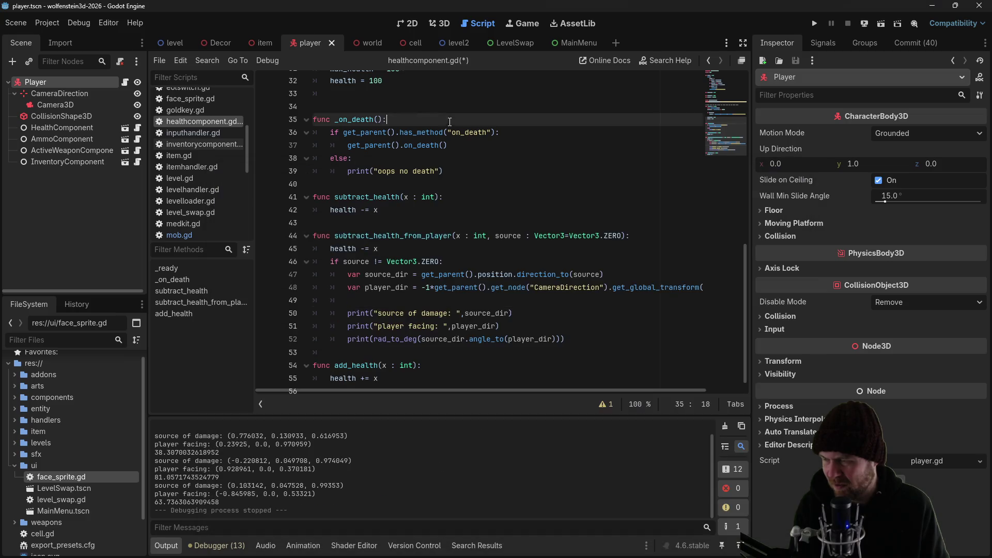
On the blank line, write an atan2 call taking source_dir.x and source_dir.z
{"action": "left_click", "coordinate": [386, 305]}
{"action": "type", "text": "atan"}
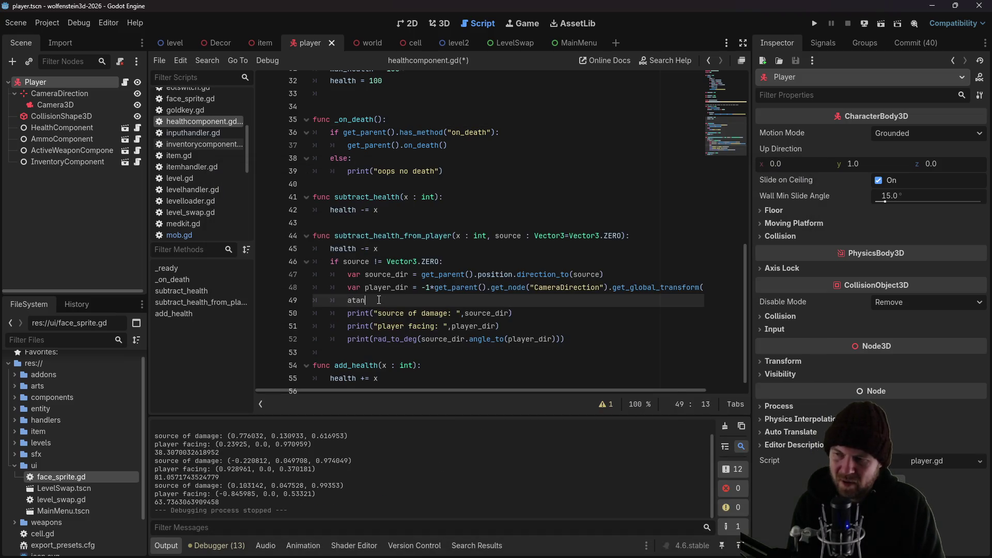
{"action": "type", "text": "2"}
{"action": "key", "text": "Return"}
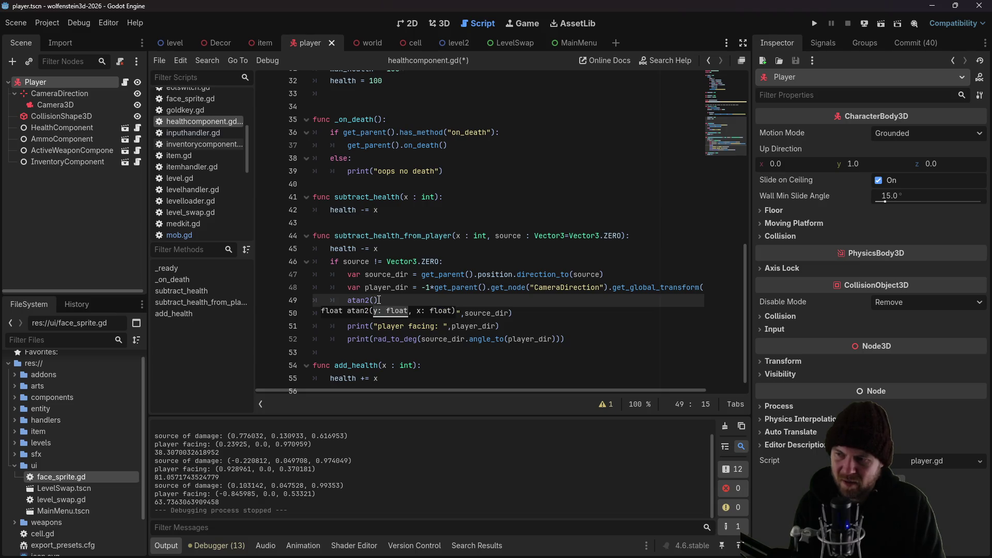
{"action": "type", "text": "source_dir.x"}
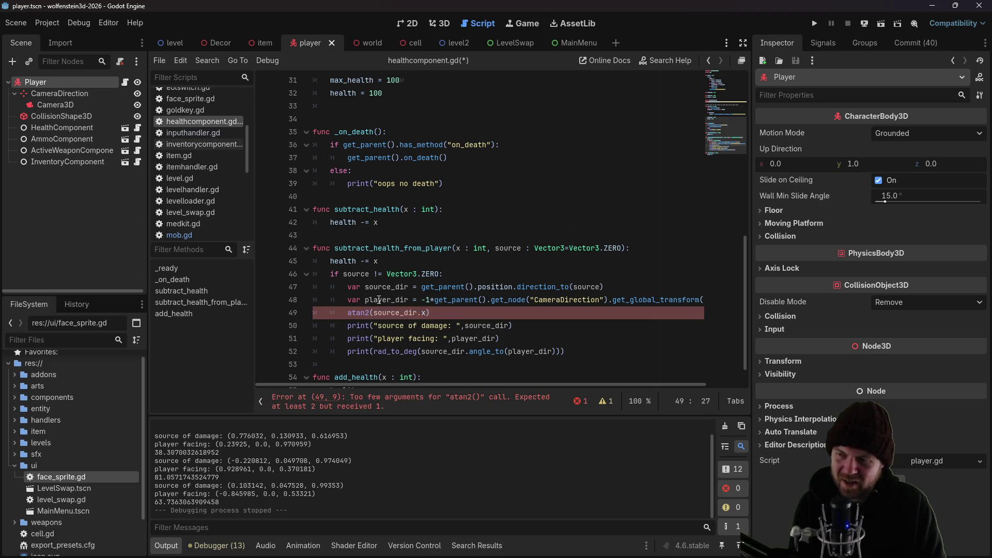
{"action": "key", "text": "BackSpace"}
{"action": "type", "text": "x, source_dir.z"}
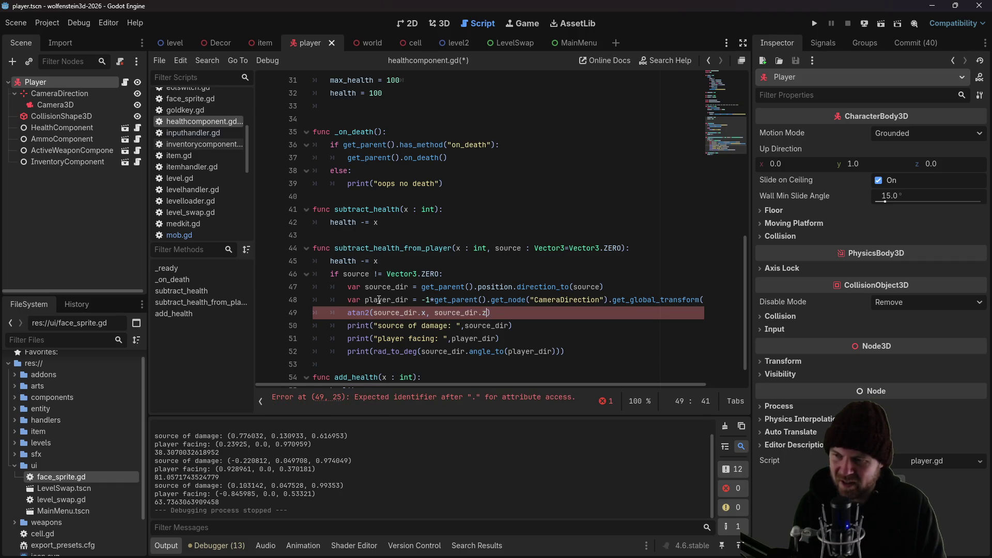
{"action": "key", "text": "Left"}
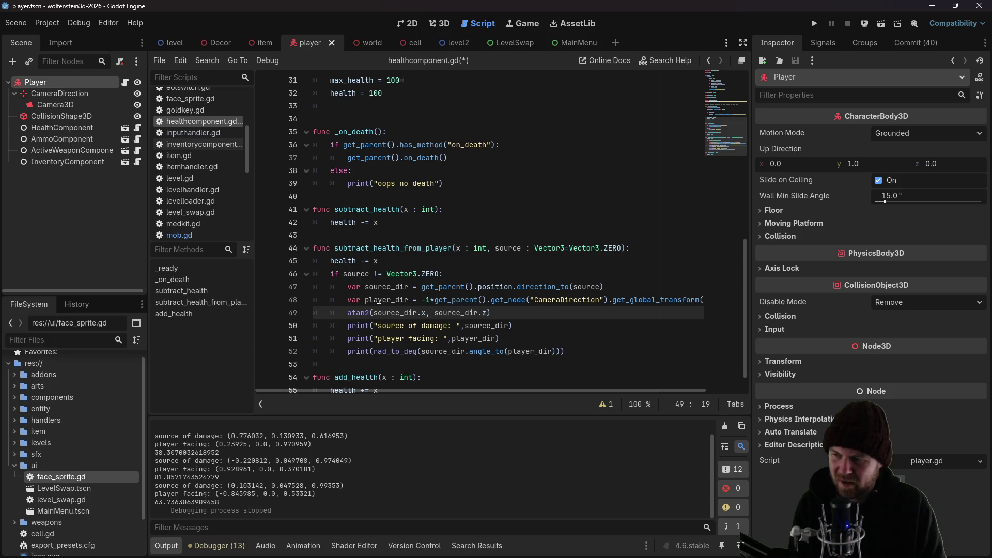
Wrap the atan2 call in a print with the label "atan2 is: "
{"action": "key", "text": "Left"}
{"action": "type", "text": "print("}
{"action": "key", "text": "Right"}
{"action": "key", "text": "Right"}
{"action": "key", "text": "Right"}
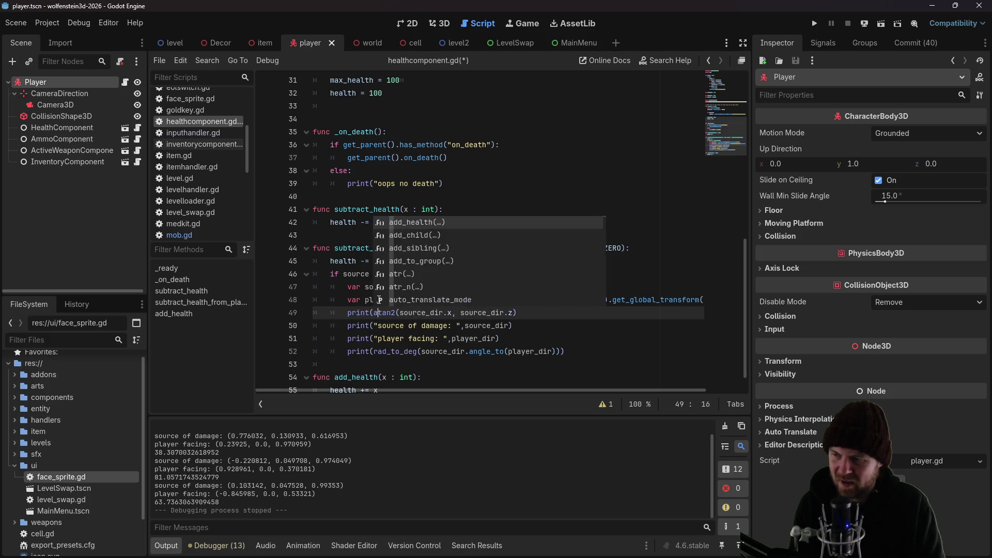
{"action": "key", "text": "Right"}
{"action": "type", "text": "\"atan2"}
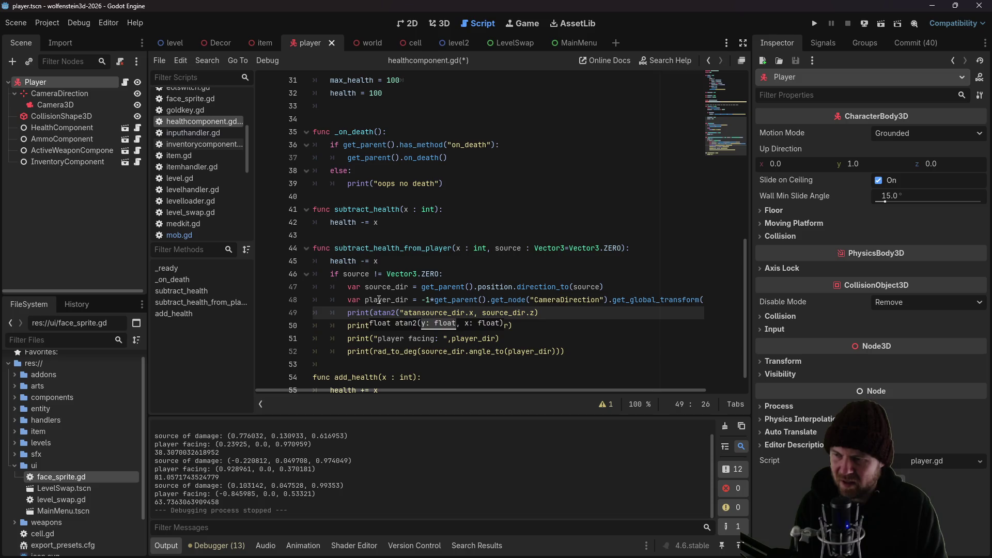
{"action": "type", "text": " is: \""}
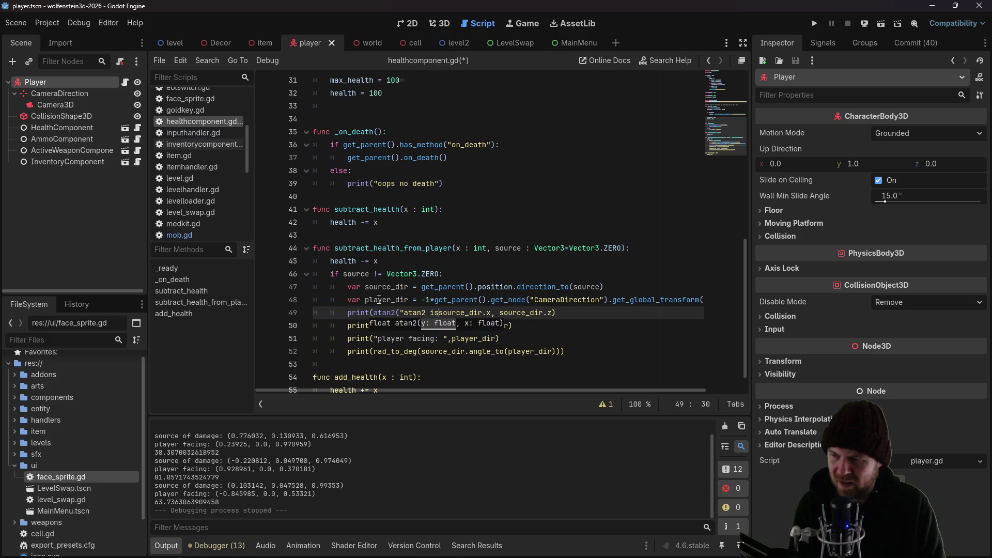
{"action": "type", "text": ","}
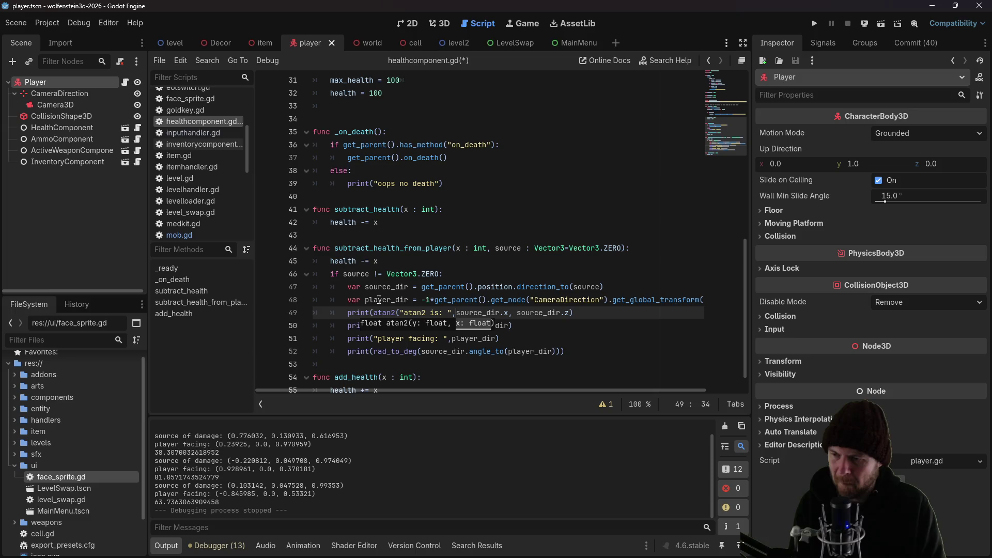
{"action": "key", "text": "End"}
{"action": "key", "text": "Left"}
{"action": "key", "text": "End"}
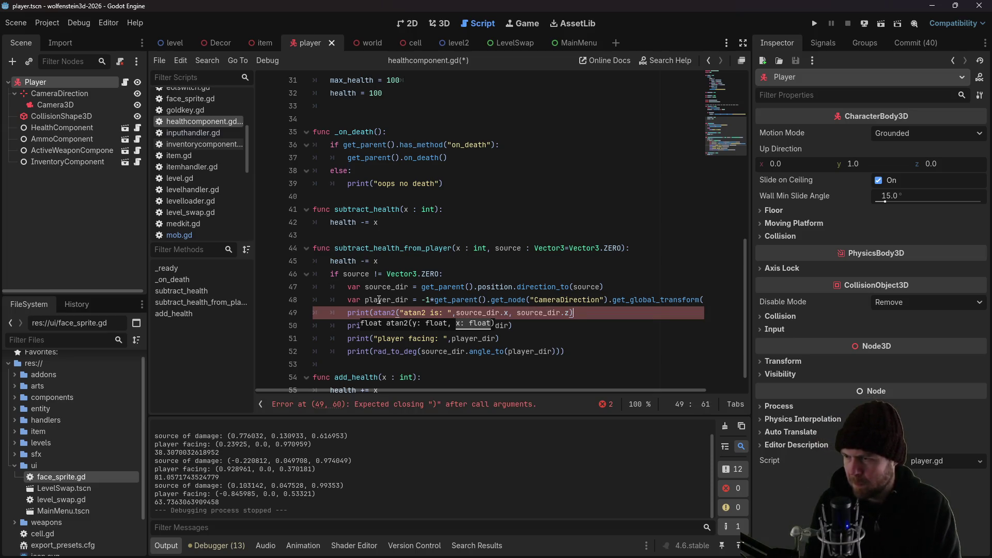
Fix the misplaced label and close the print's parentheses, then save
{"action": "left_click_drag", "start_coordinate": [399, 312], "coordinate": [455, 312]}
{"action": "key", "text": "BackSpace"}
{"action": "left_click", "coordinate": [374, 313]}
{"action": "key", "text": "ctrl+z"}
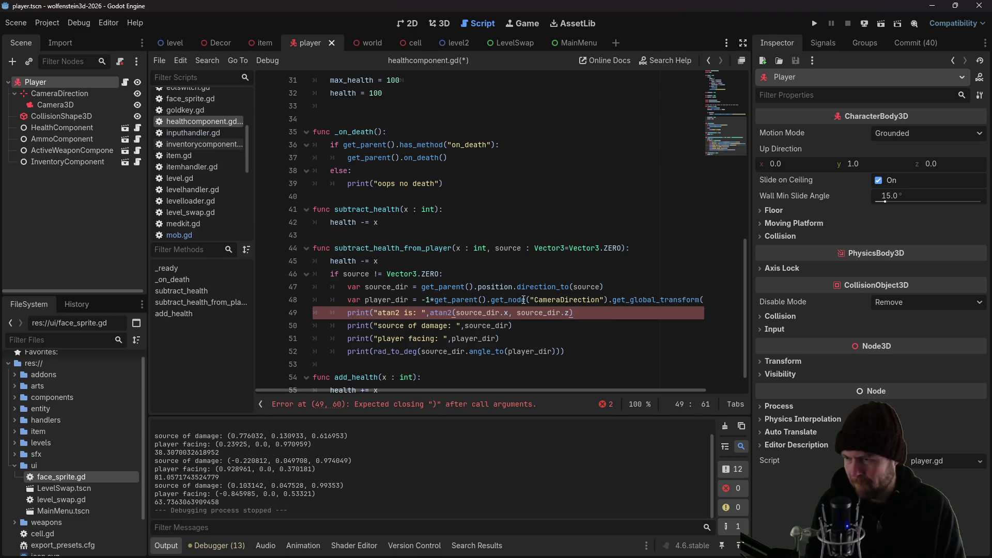
{"action": "type", "text": ")"}
{"action": "key", "text": "ctrl+s"}
Recheck the search answer, wrap atan2 in rad_to_deg to print degrees, and save the script
{"action": "left_click", "coordinate": [534, 248]}
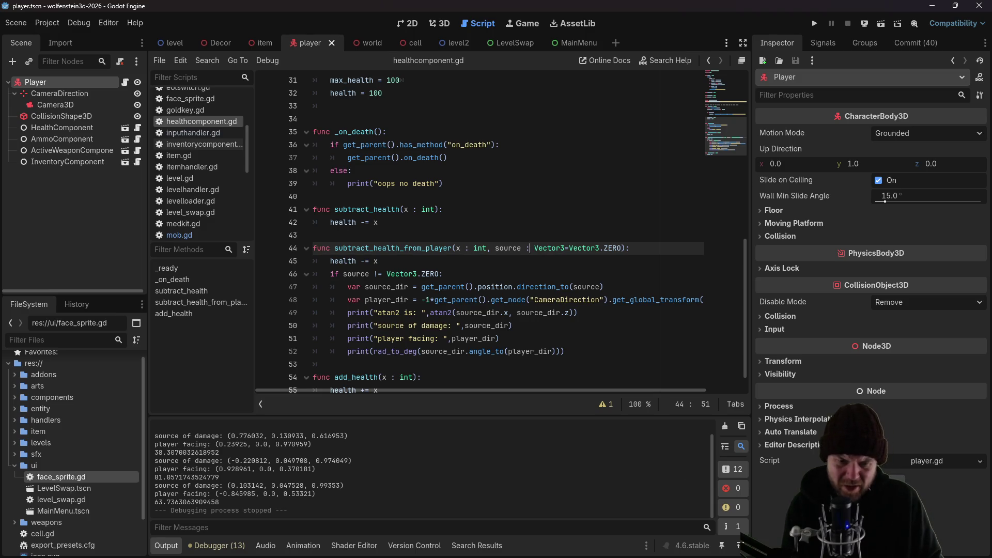
{"action": "key", "text": "alt+Tab"}
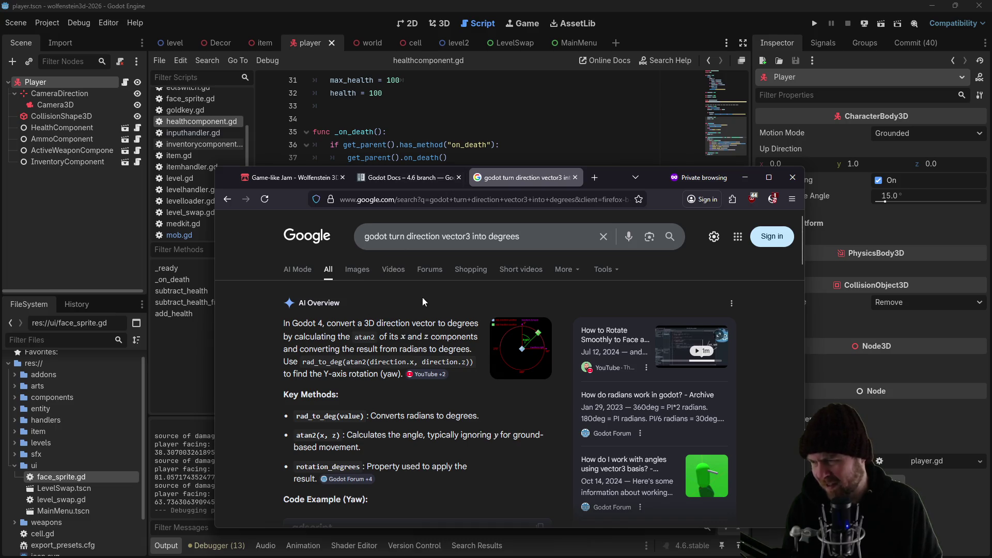
{"action": "left_click", "coordinate": [521, 118]}
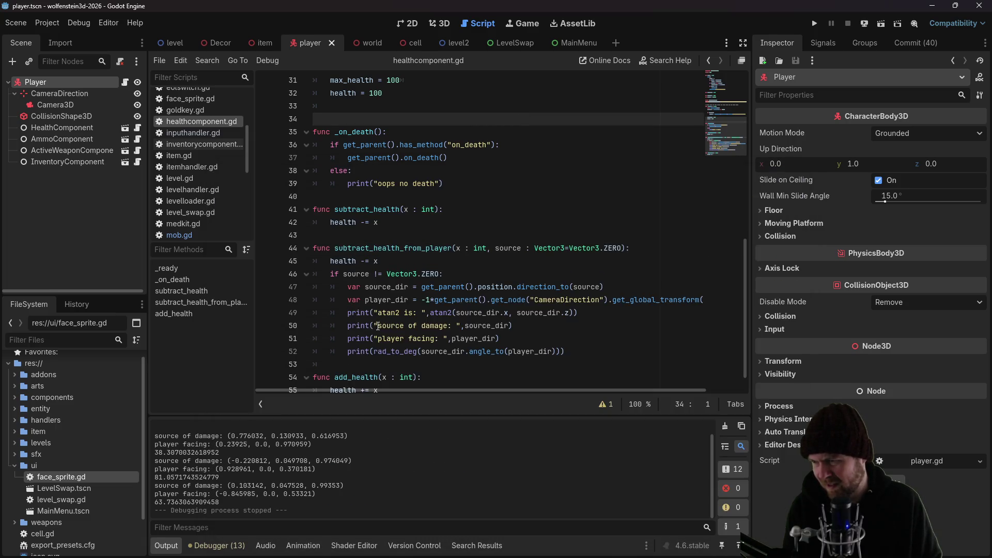
{"action": "left_click", "coordinate": [430, 313]}
{"action": "type", "text": "ran_to_"}
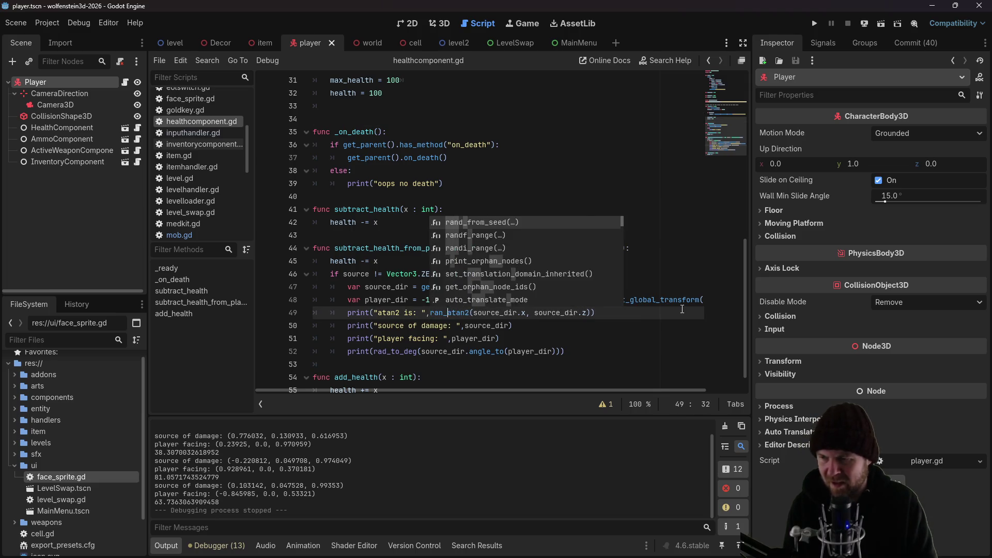
{"action": "key", "text": "BackSpace"}
{"action": "key", "text": "BackSpace"}
{"action": "key", "text": "BackSpace"}
{"action": "type", "text": "d_to_de"}
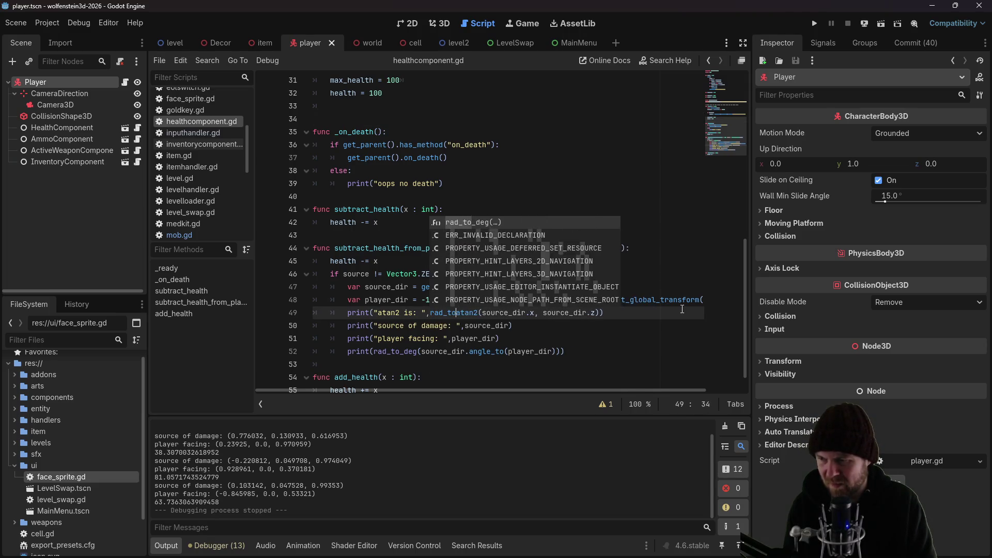
{"action": "type", "text": "g("}
{"action": "key", "text": "Right"}
{"action": "key", "text": "Right"}
{"action": "key", "text": "Right"}
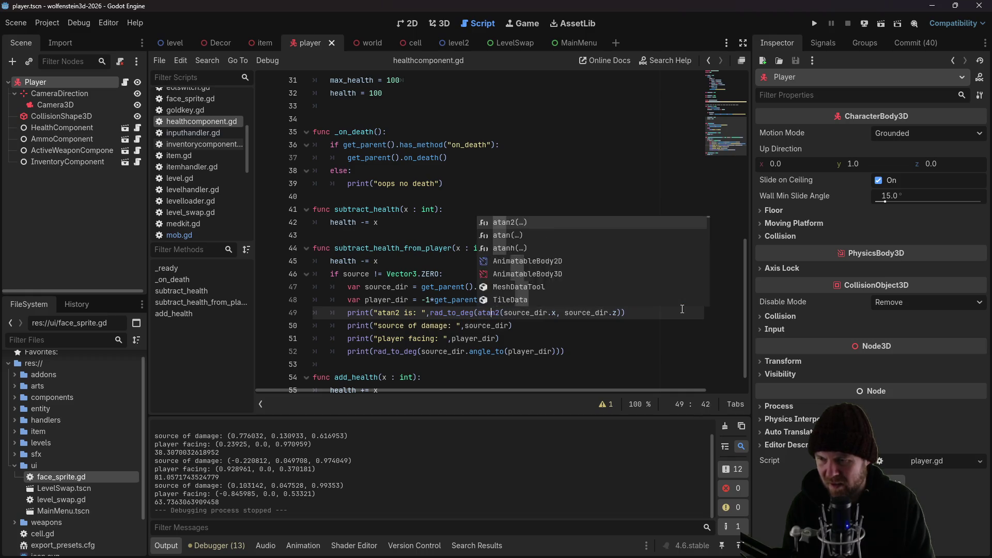
{"action": "key", "text": "End"}
{"action": "type", "text": ")"}
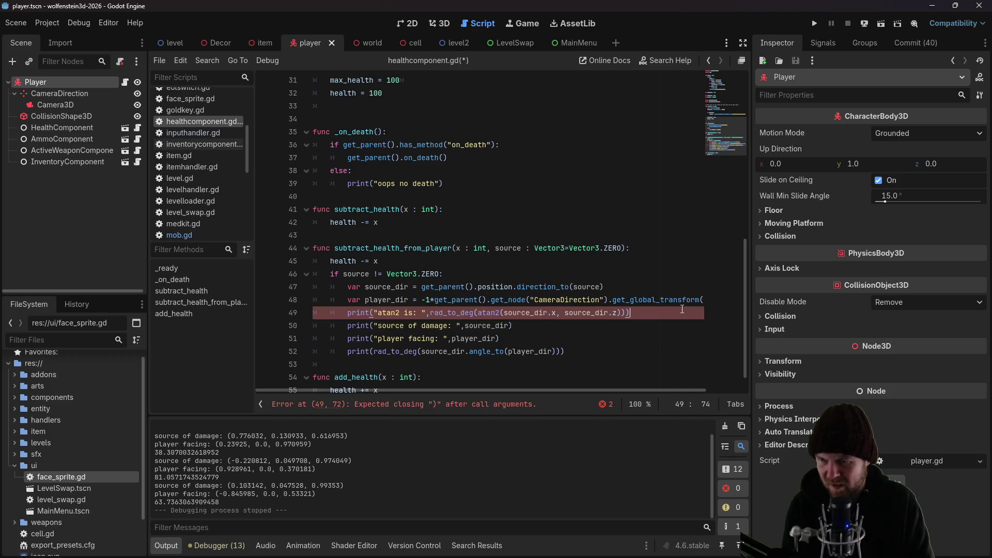
{"action": "key", "text": "ctrl+s"}
Launch the game and walk through the corridors toward an approaching enemy
{"action": "left_click", "coordinate": [814, 24]}
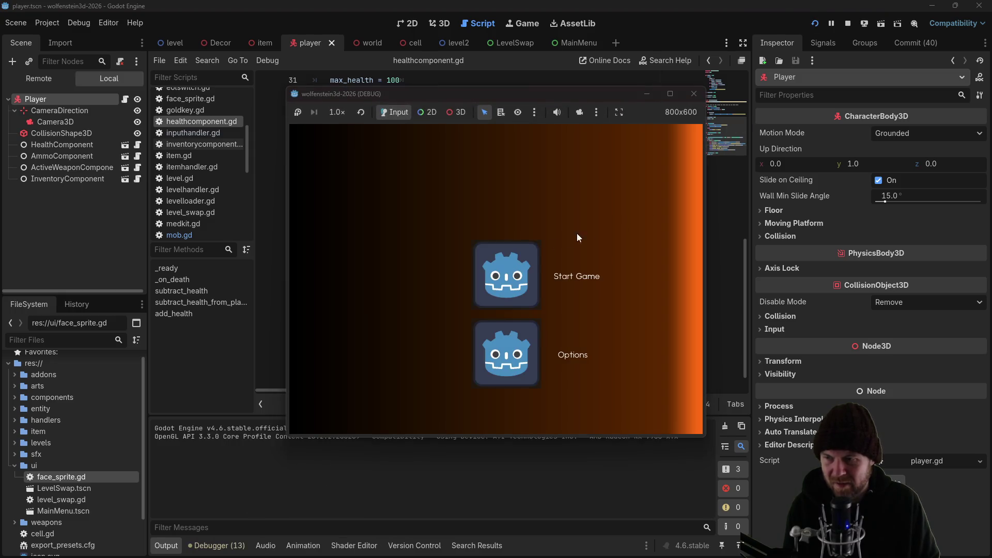
{"action": "key", "text": "w"}
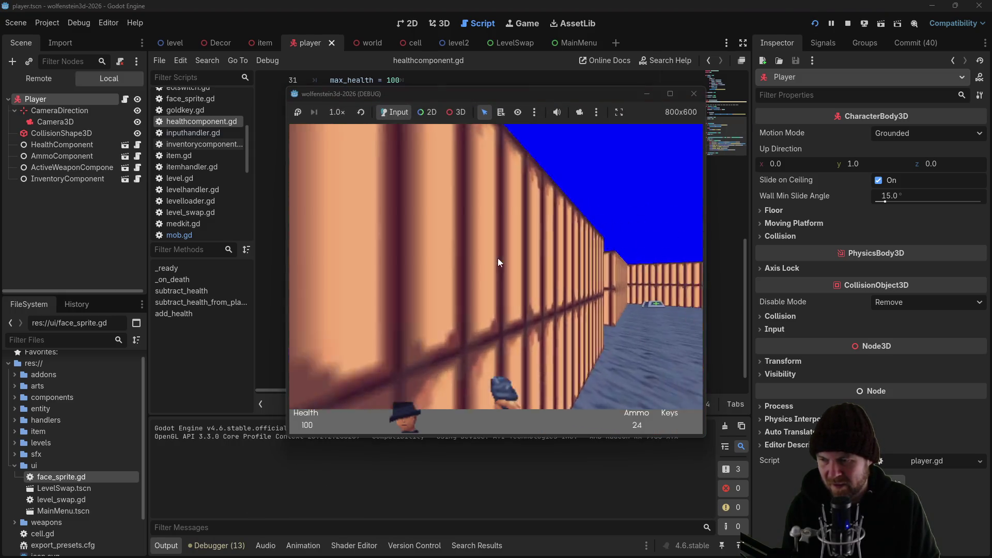
{"action": "key", "text": "w"}
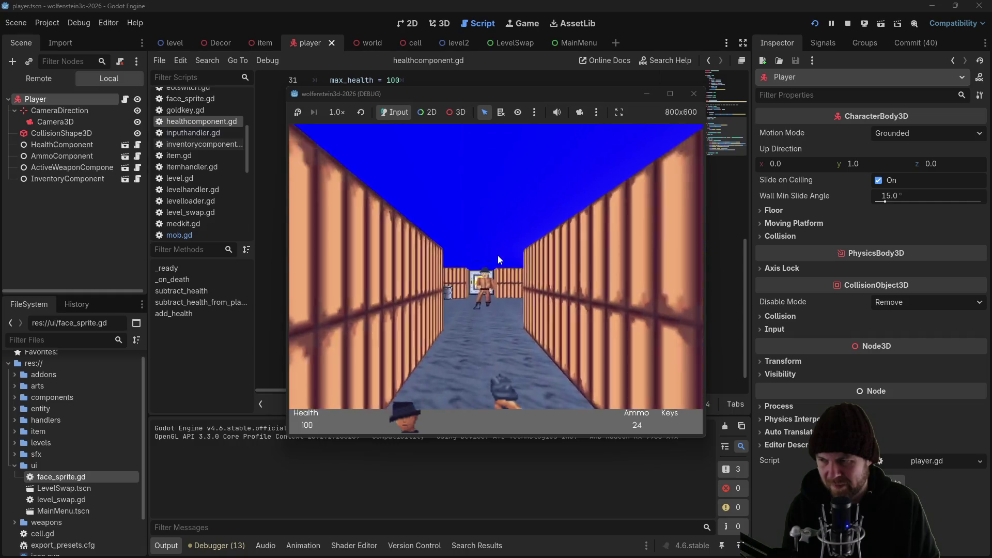
{"action": "key", "text": "a"}
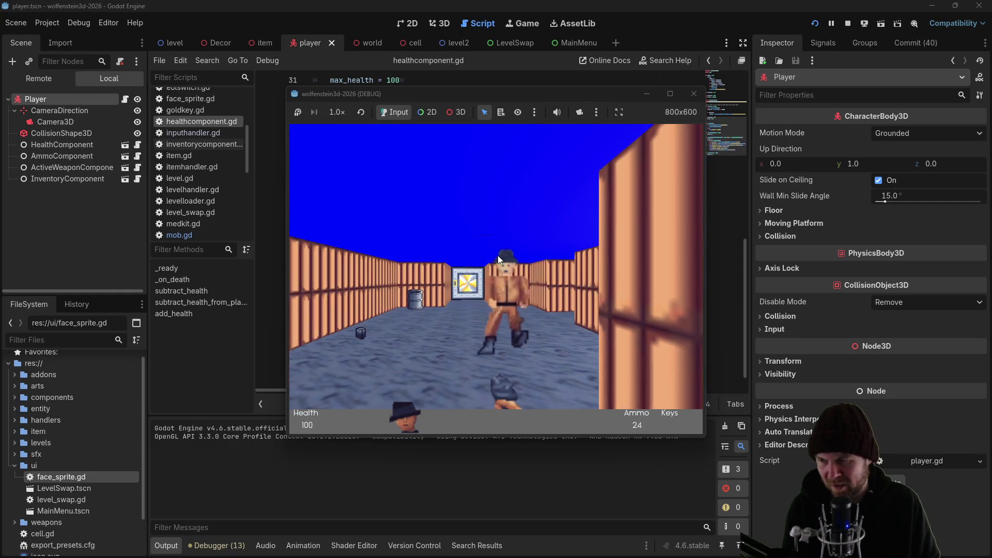
{"action": "key", "text": "a"}
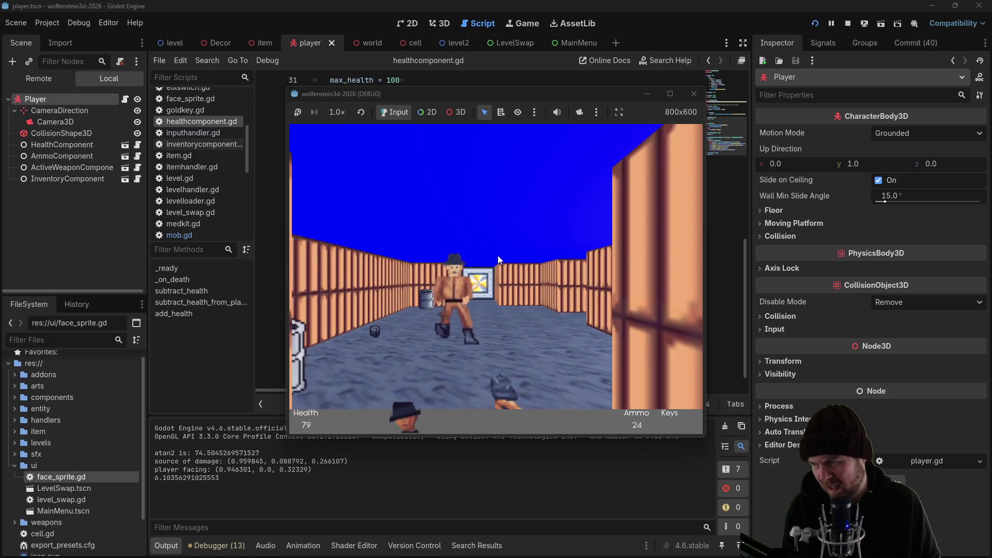
Turn away and back so two hits log atan2 angles of 74.5 and -59.8, then stop the game
{"action": "key", "text": "d"}
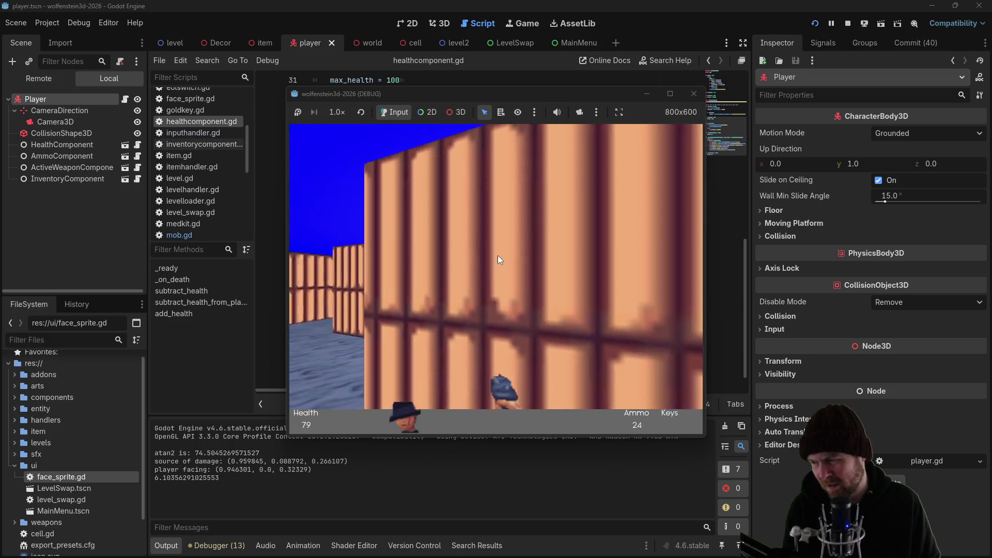
{"action": "key", "text": "d"}
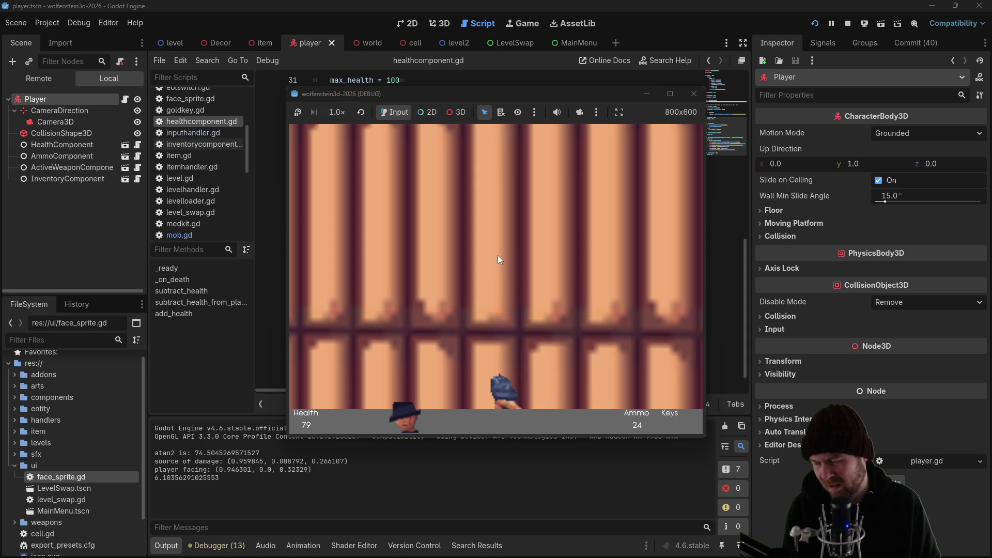
{"action": "key", "text": "a"}
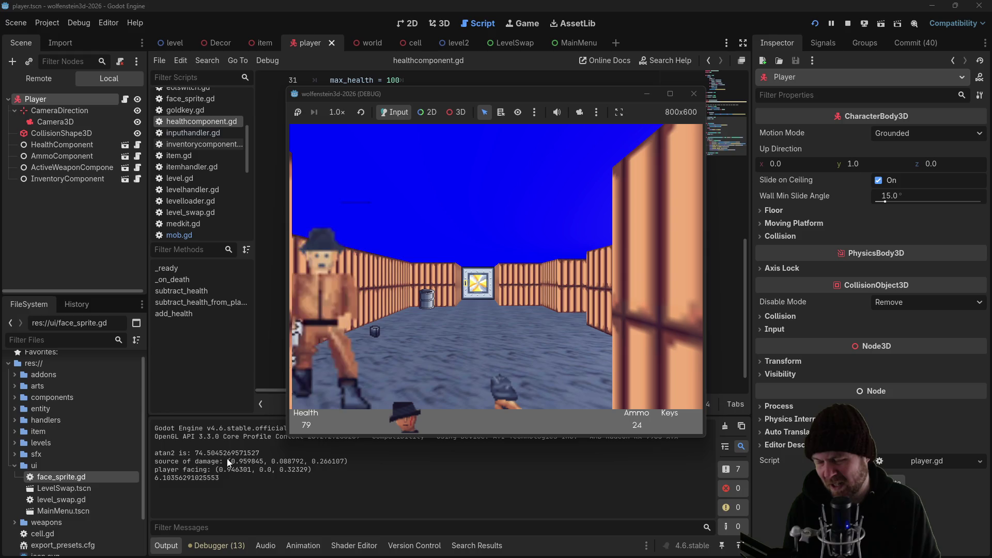
{"action": "key", "text": "w"}
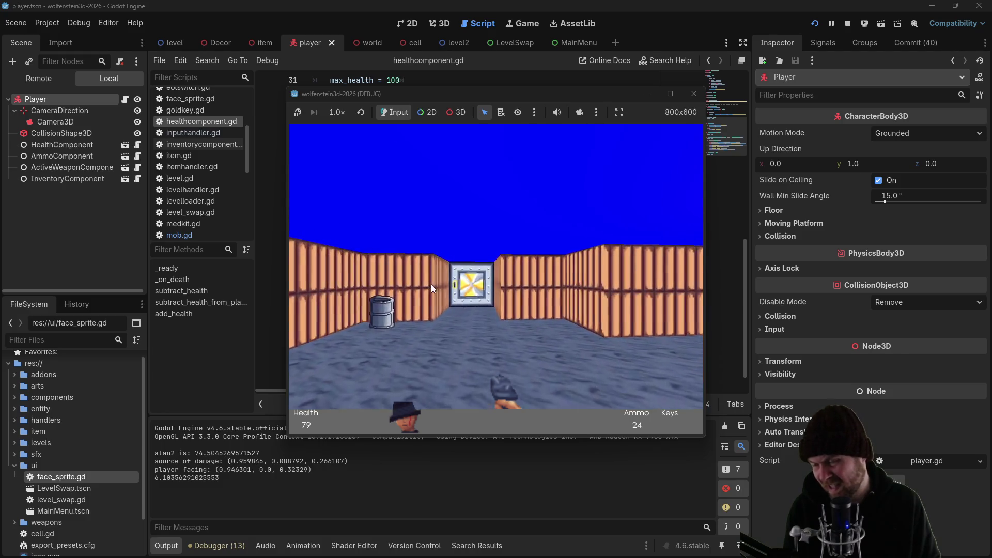
{"action": "key", "text": "d"}
{"action": "key", "text": "a"}
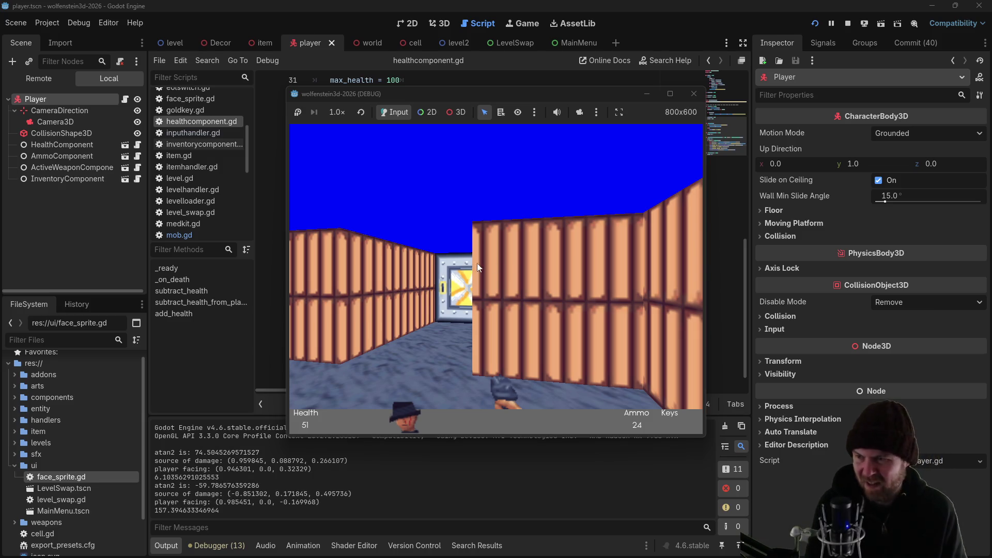
{"action": "left_click", "coordinate": [694, 93]}
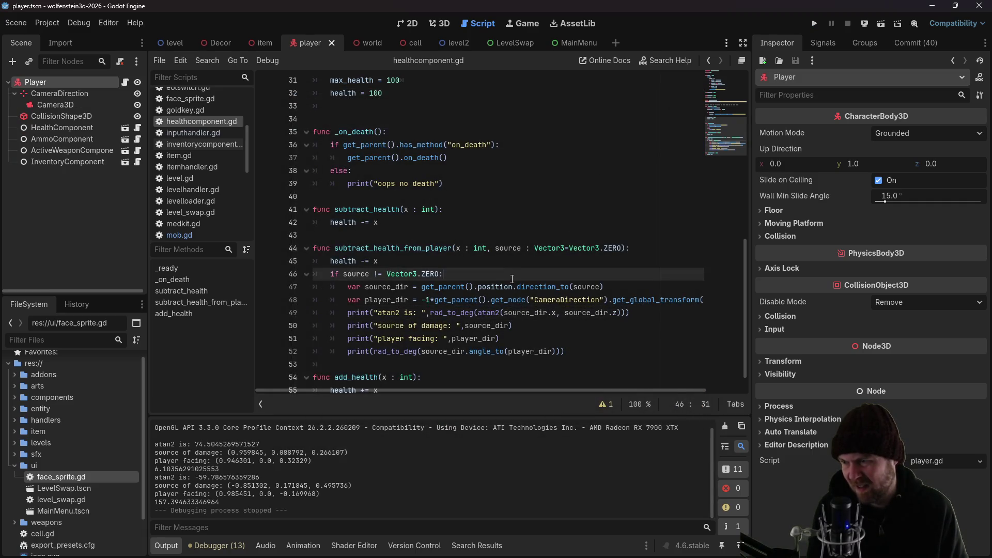
Label the atan2 print on line 49 'source' and duplicate it onto line 50
{"action": "key", "text": "Down"}
{"action": "key", "text": "End"}
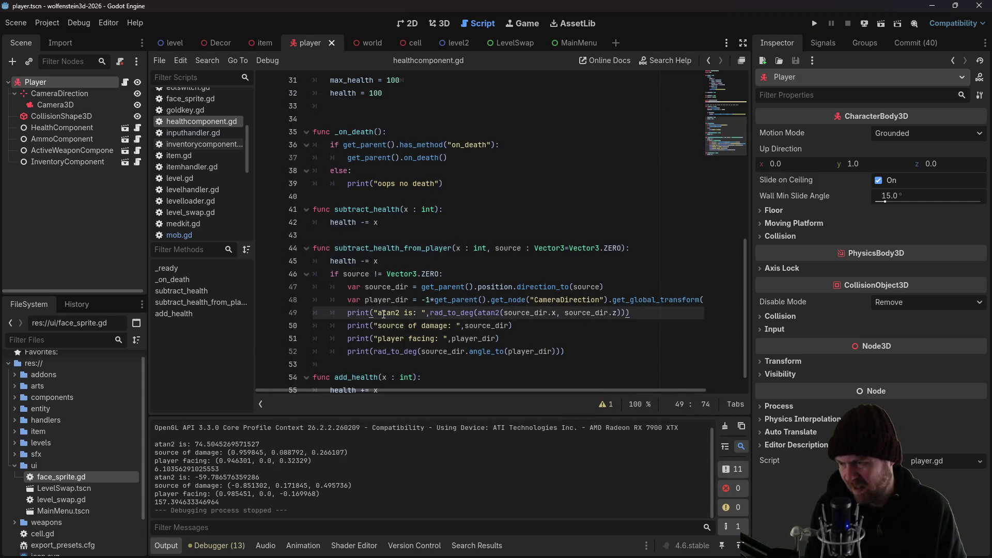
{"action": "type", "text": "source"}
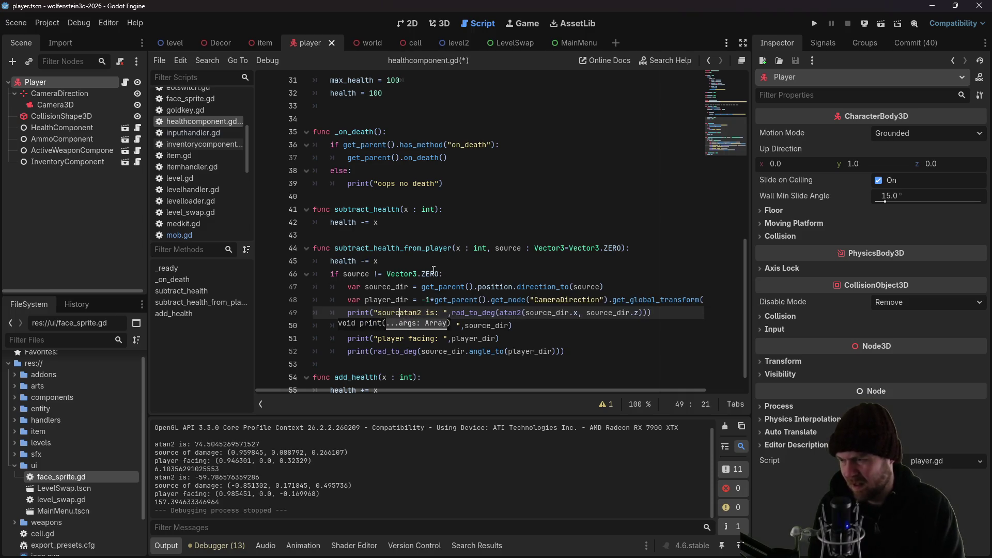
{"action": "left_click_drag", "start_coordinate": [661, 313], "coordinate": [344, 314]}
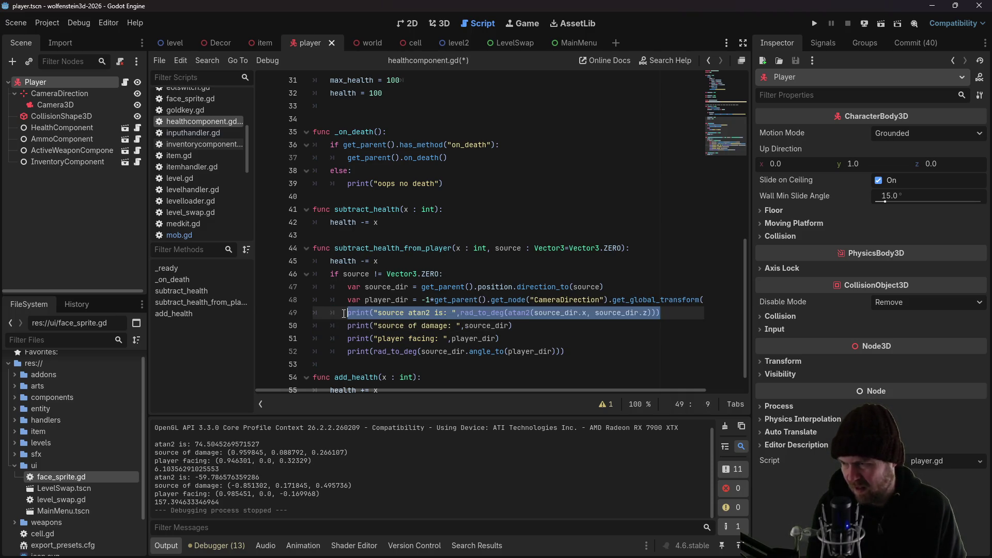
{"action": "left_click", "coordinate": [669, 308]}
{"action": "key", "text": "Return"}
{"action": "type", "text": "print(\"source atan2 is: \",rad_to_deg(atan2(source_dir.x, source_dir.z)))"}
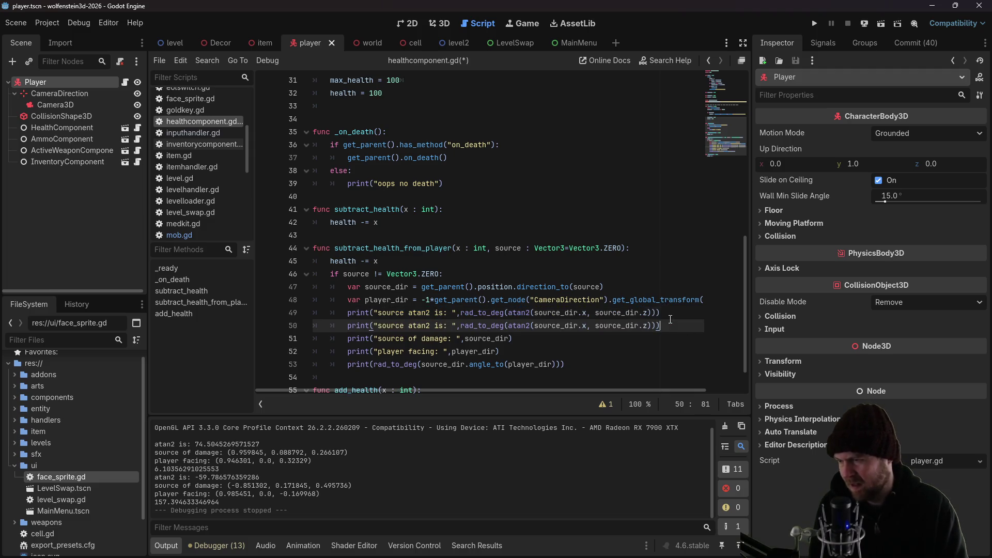
Change line 50's label and both source_dir references to player, then run the game
{"action": "left_click_drag", "start_coordinate": [406, 326], "coordinate": [380, 327]}
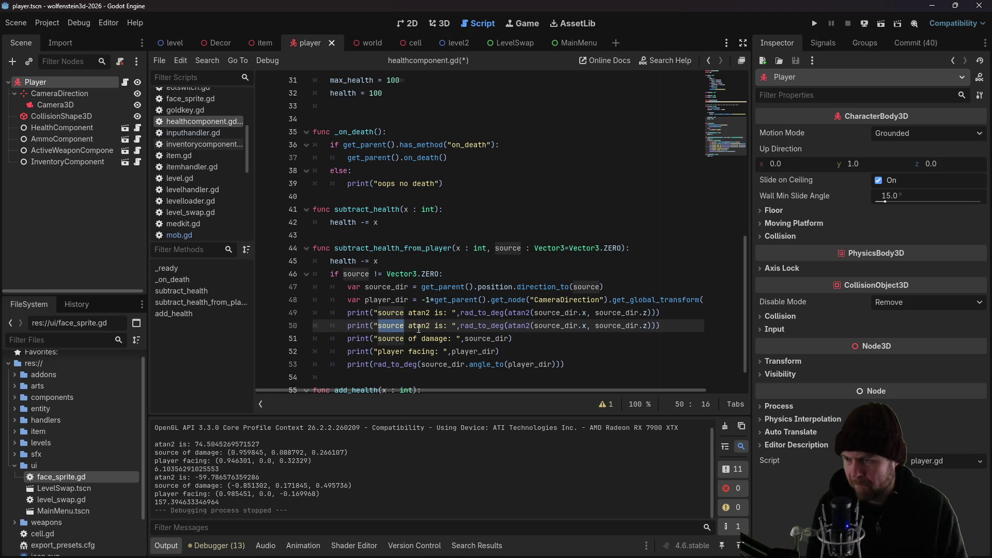
{"action": "type", "text": "player"}
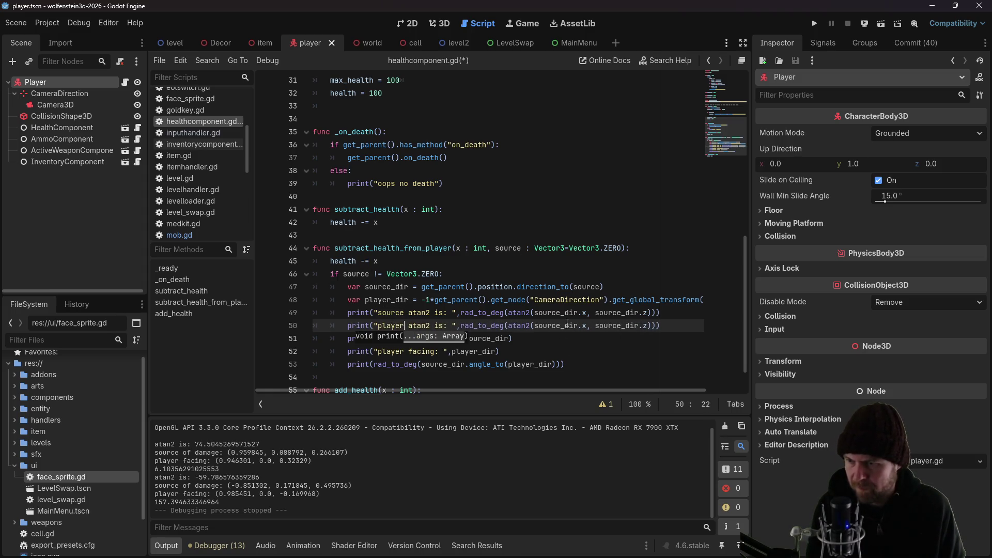
{"action": "left_click_drag", "start_coordinate": [561, 326], "coordinate": [536, 325]}
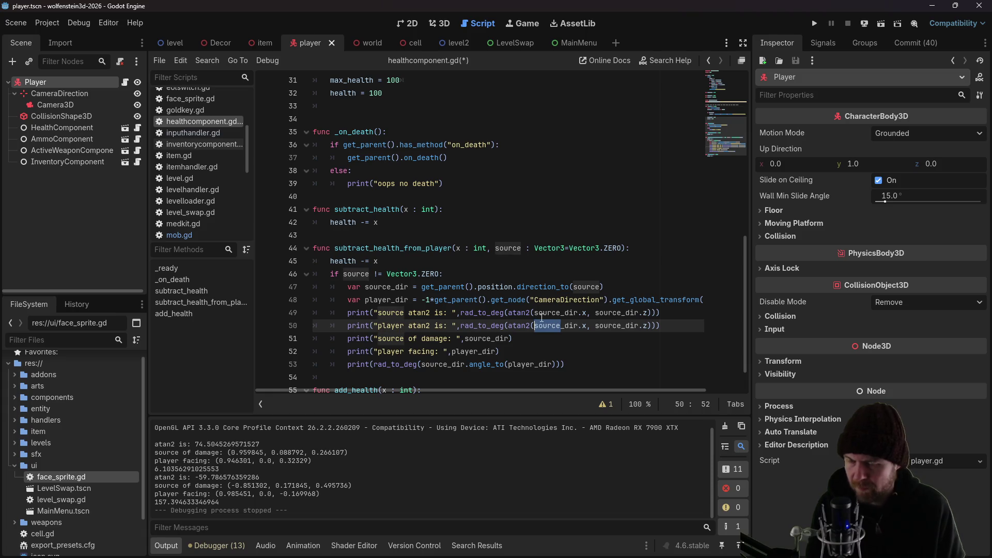
{"action": "type", "text": "player"}
{"action": "key", "text": "ctrl+Right"}
{"action": "key", "text": "ctrl+Right"}
{"action": "key", "text": "ctrl+Right"}
{"action": "key", "text": "BackSpace"}
{"action": "key", "text": "BackSpace"}
{"action": "key", "text": "BackSpace"}
{"action": "type", "text": "playe"}
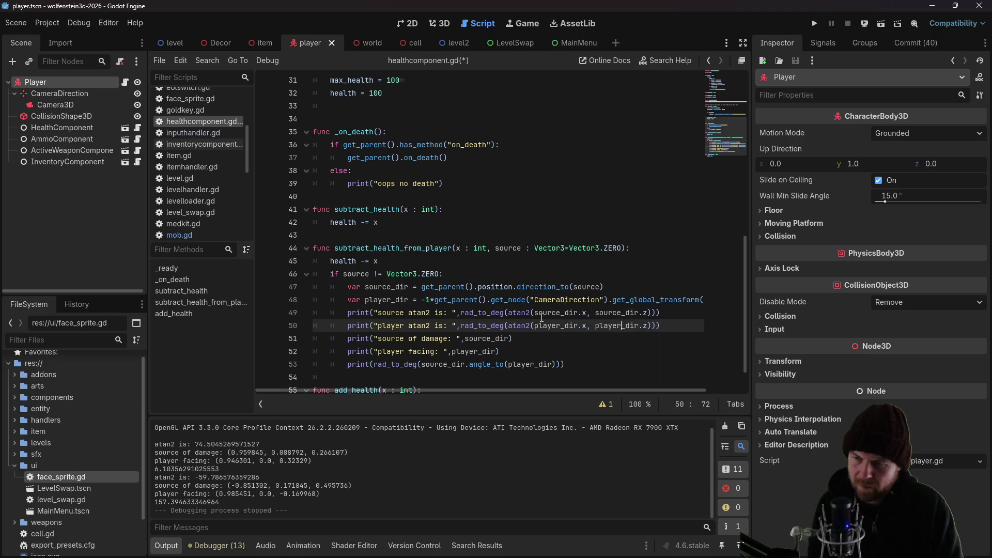
{"action": "type", "text": "r"}
{"action": "key", "text": "F5"}
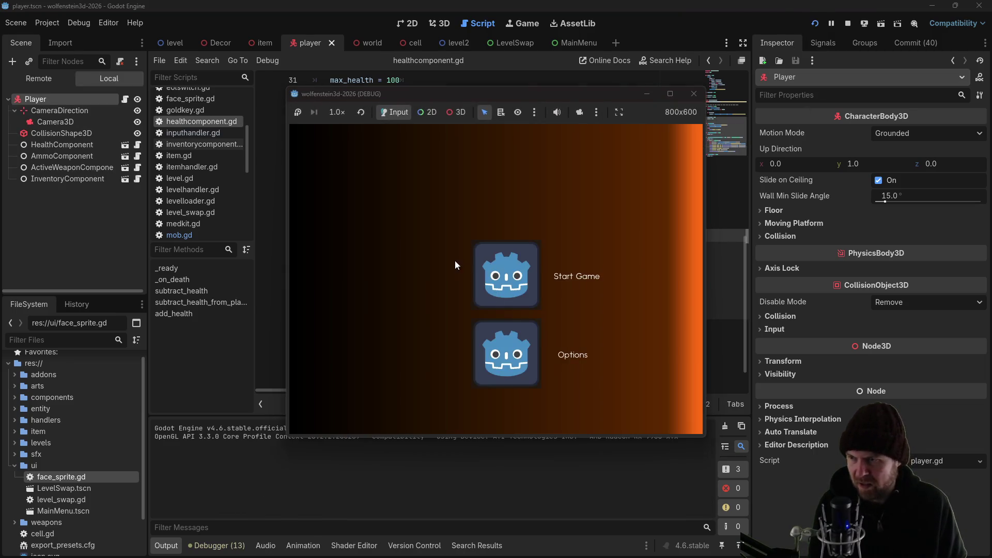
Start a new game and move through the maze to shoot the enemy beside the barrel
{"action": "left_click", "coordinate": [516, 264]}
{"action": "key", "text": "Left"}
{"action": "key", "text": "Up"}
{"action": "key", "text": "Left"}
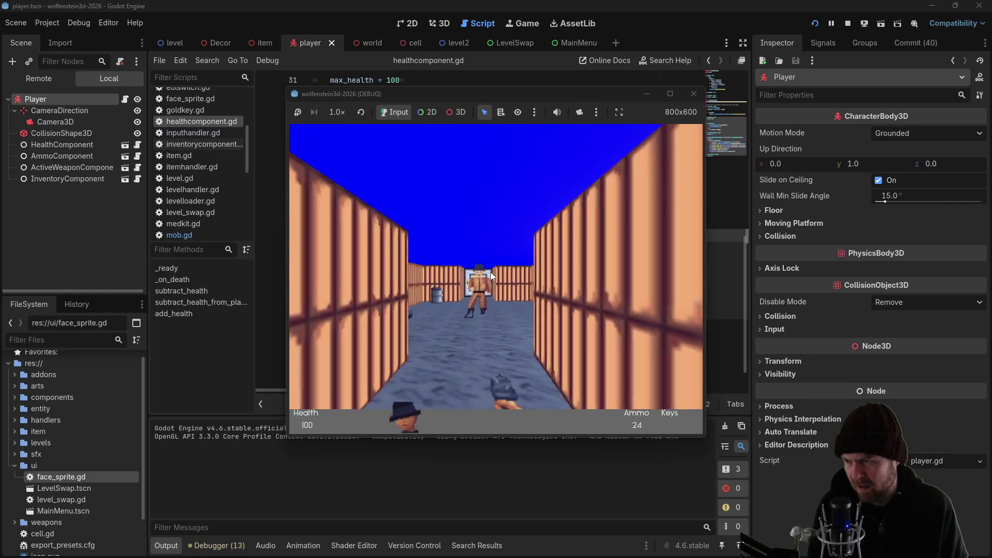
{"action": "key", "text": "Up"}
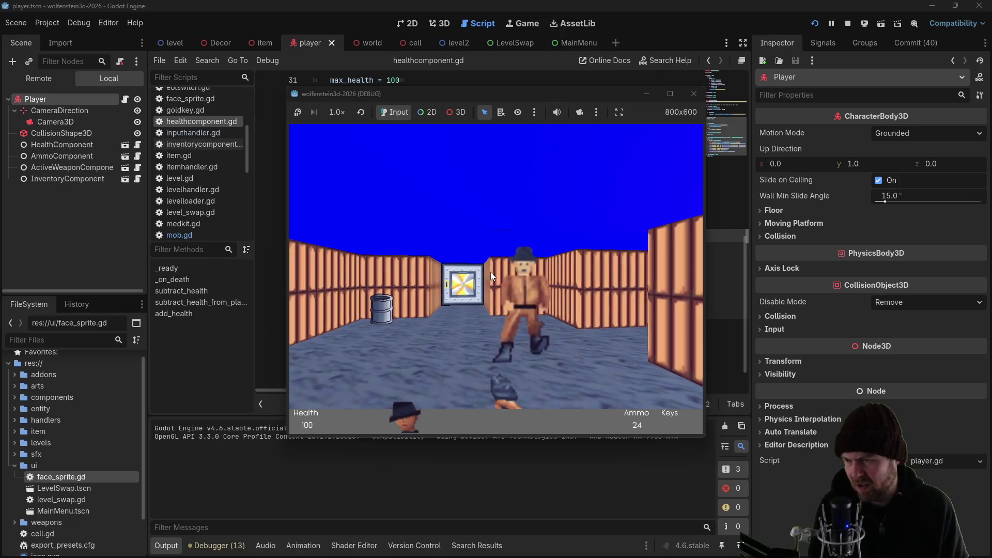
{"action": "key", "text": "Up"}
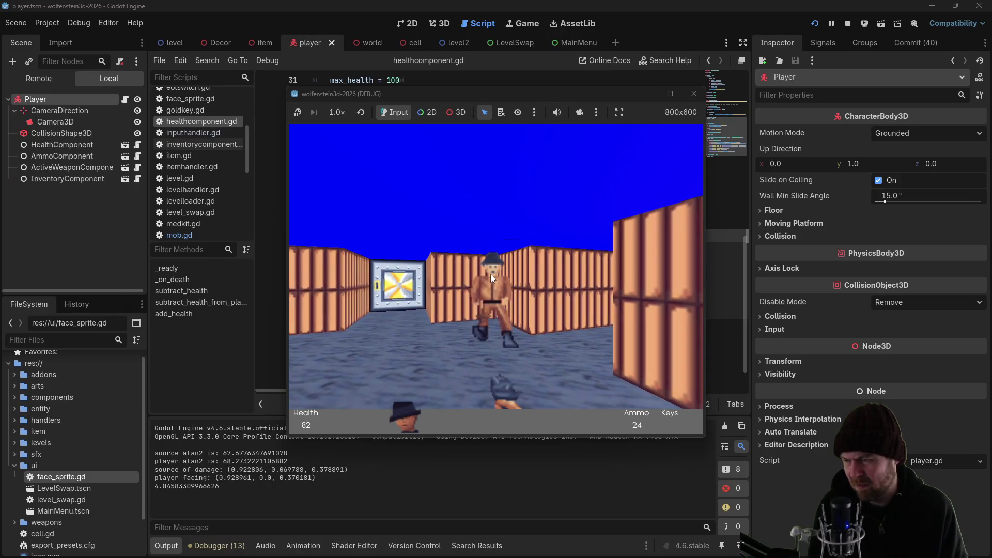
{"action": "key", "text": "Left"}
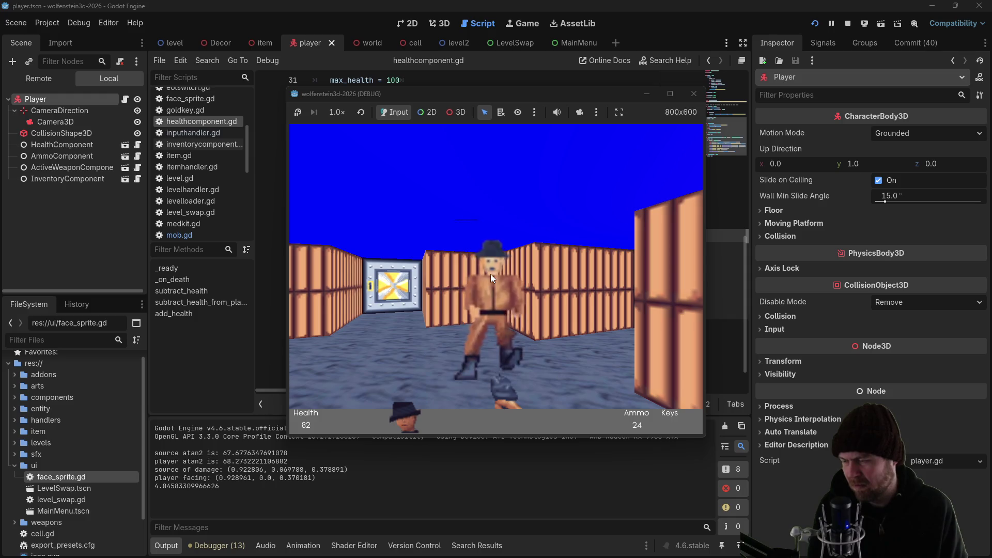
{"action": "key", "text": "Right"}
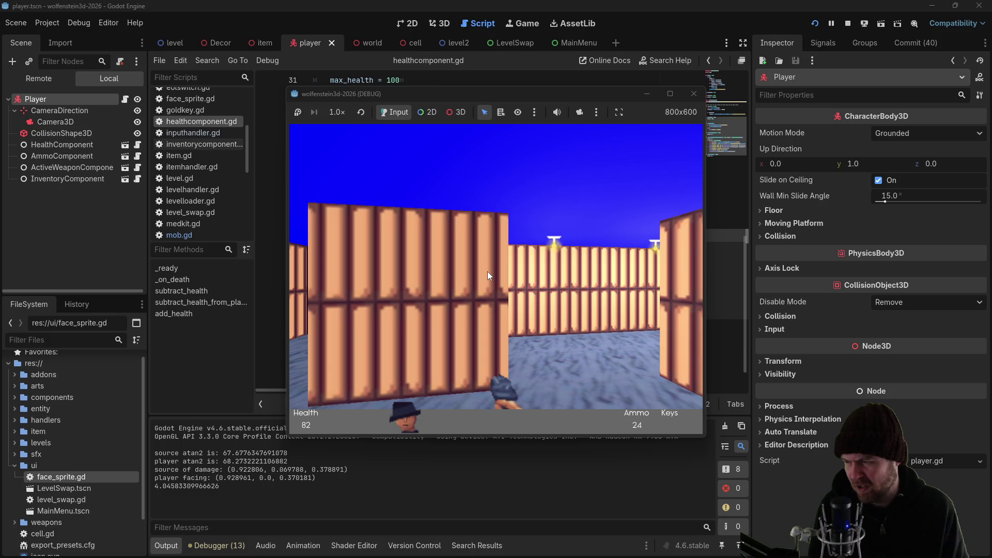
{"action": "key", "text": "Left"}
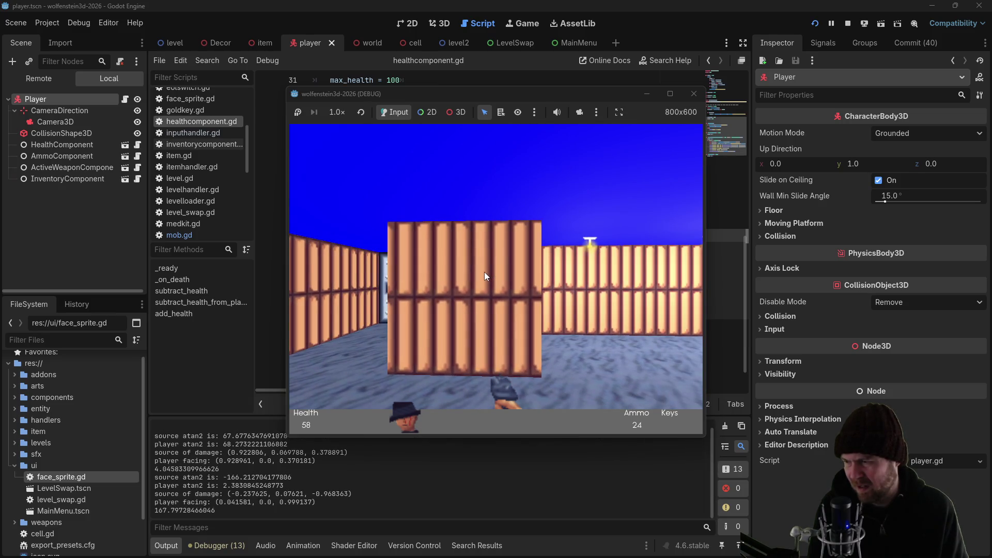
{"action": "key", "text": "Left"}
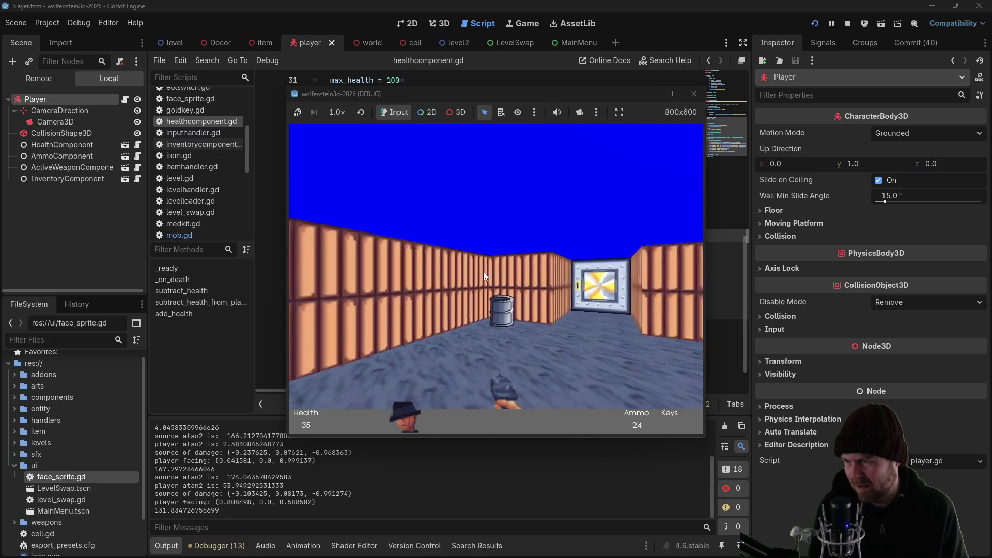
{"action": "left_click", "coordinate": [483, 272]}
Walk down the corridors collecting the dropped ammo, health and the medkit
{"action": "key", "text": "Up"}
{"action": "key", "text": "Left"}
{"action": "key", "text": "Right"}
{"action": "key", "text": "Up"}
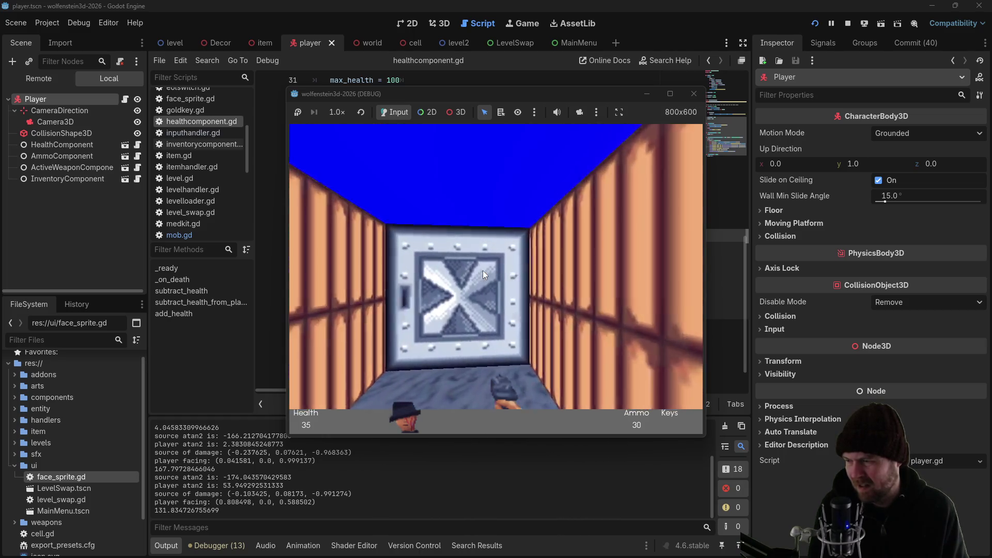
{"action": "key", "text": "Right"}
{"action": "key", "text": "Up"}
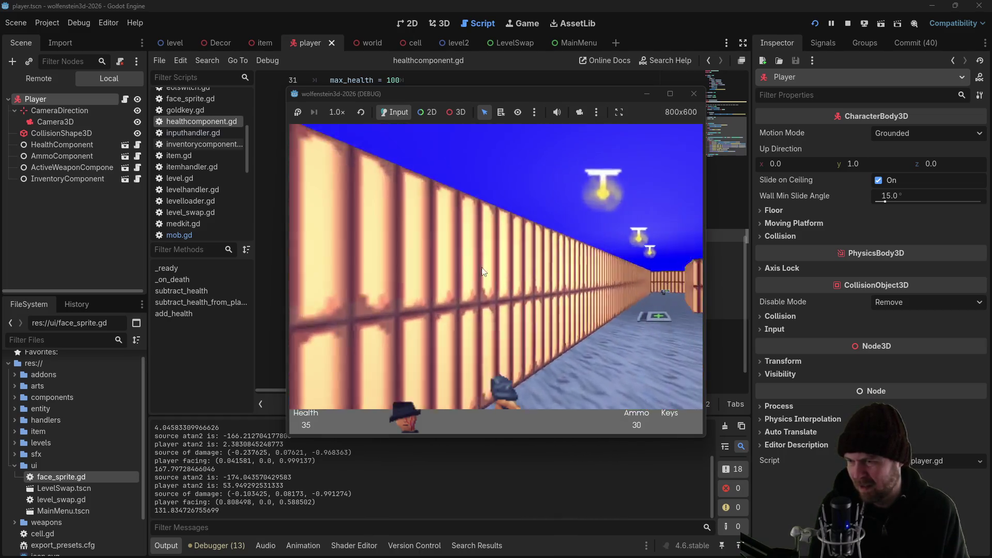
{"action": "key", "text": "Up"}
{"action": "key", "text": "Right"}
{"action": "key", "text": "Right"}
{"action": "key", "text": "Up"}
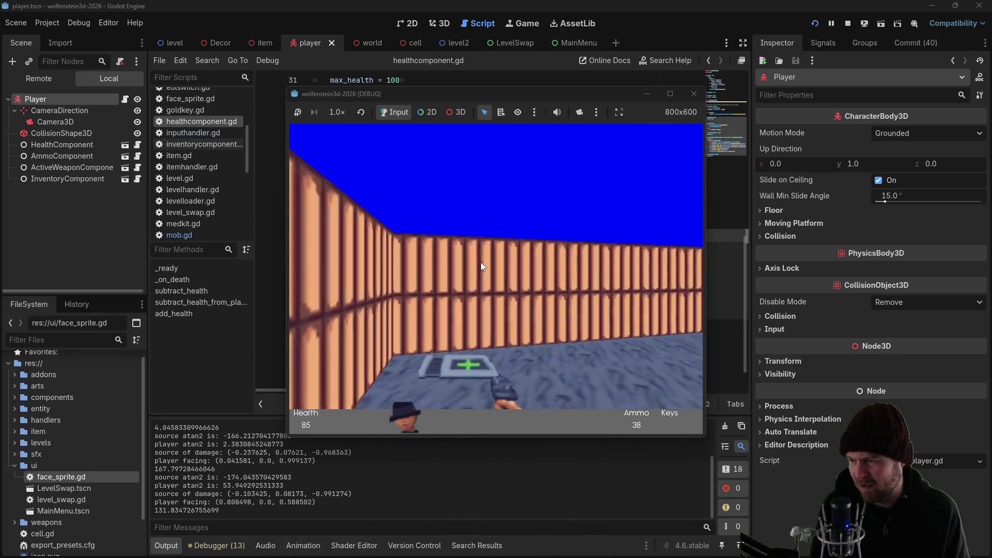
{"action": "key", "text": "Left"}
{"action": "key", "text": "Left"}
Approach the striped wall, turning while taking damage from behind
{"action": "key", "text": "Up"}
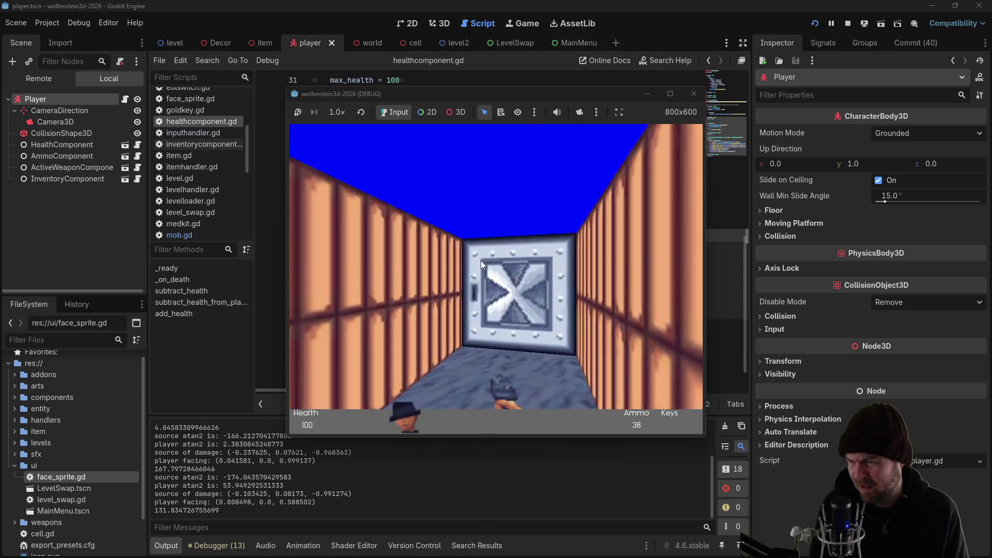
{"action": "key", "text": "Right"}
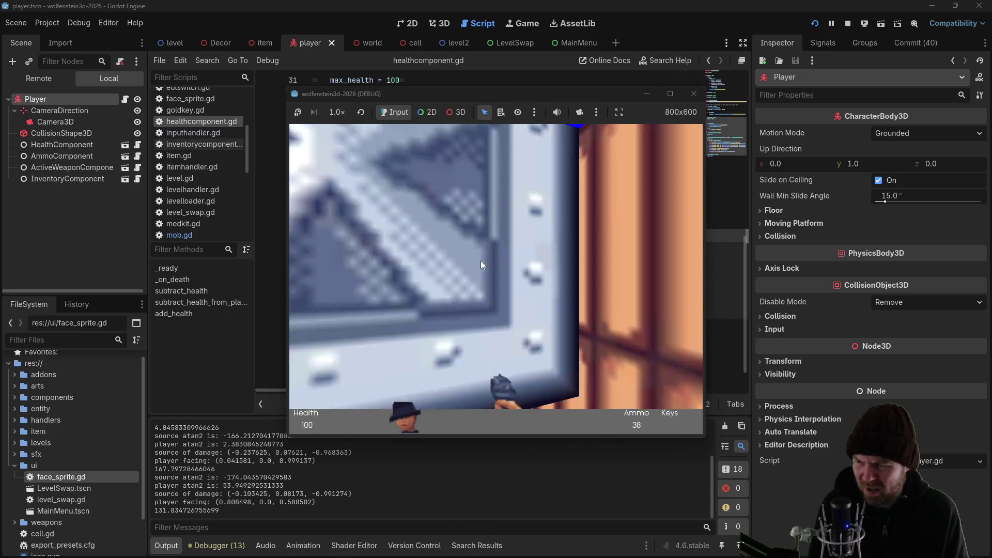
{"action": "key", "text": "Left"}
{"action": "key", "text": "Up"}
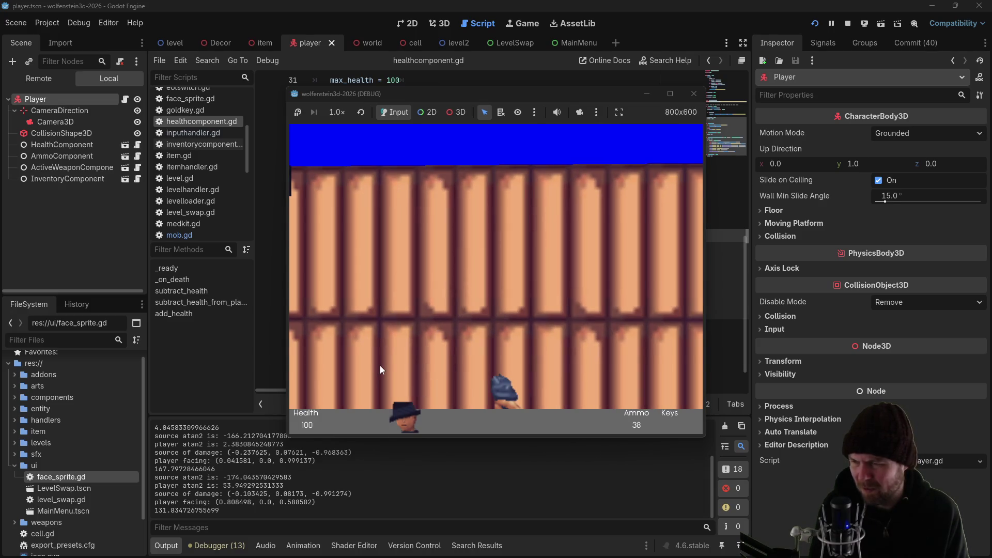
{"action": "key", "text": "Left"}
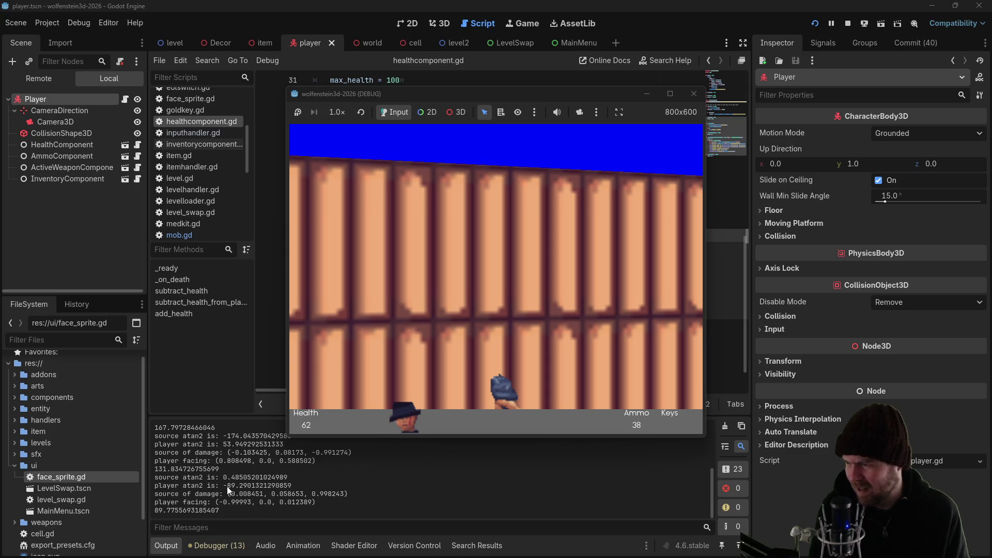
{"action": "key", "text": "Right"}
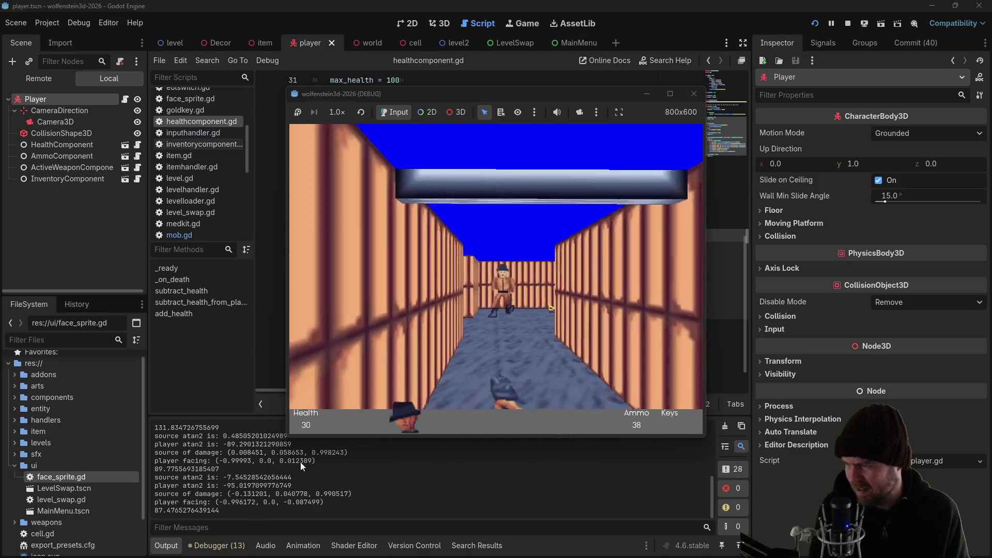
{"action": "key", "text": "Left"}
{"action": "key", "text": "Up"}
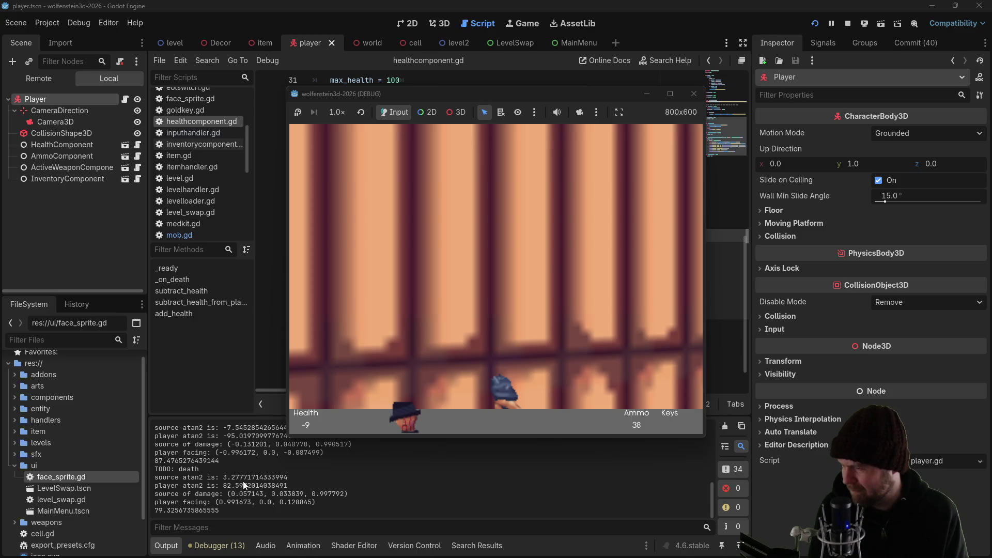
{"action": "key", "text": "Left"}
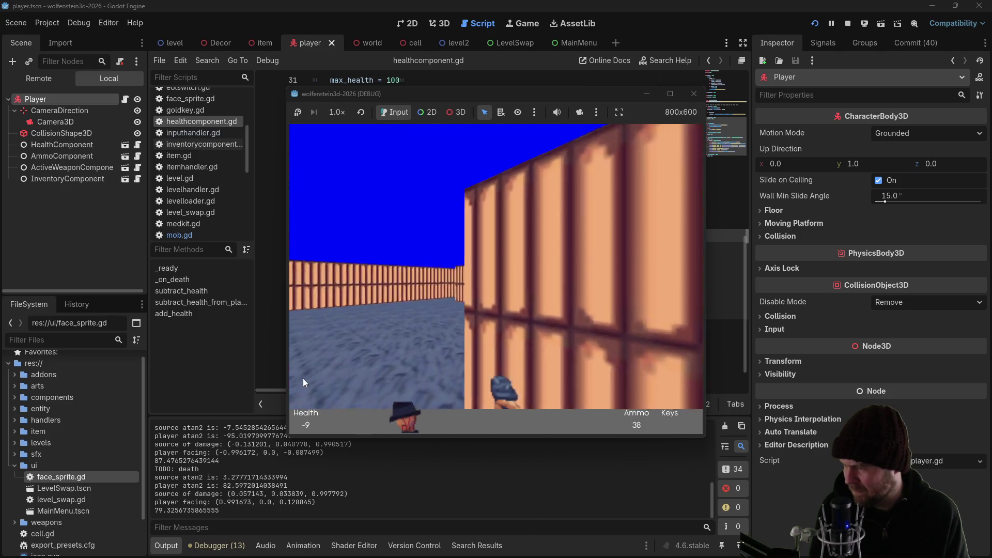
{"action": "key", "text": "Up"}
{"action": "key", "text": "Left"}
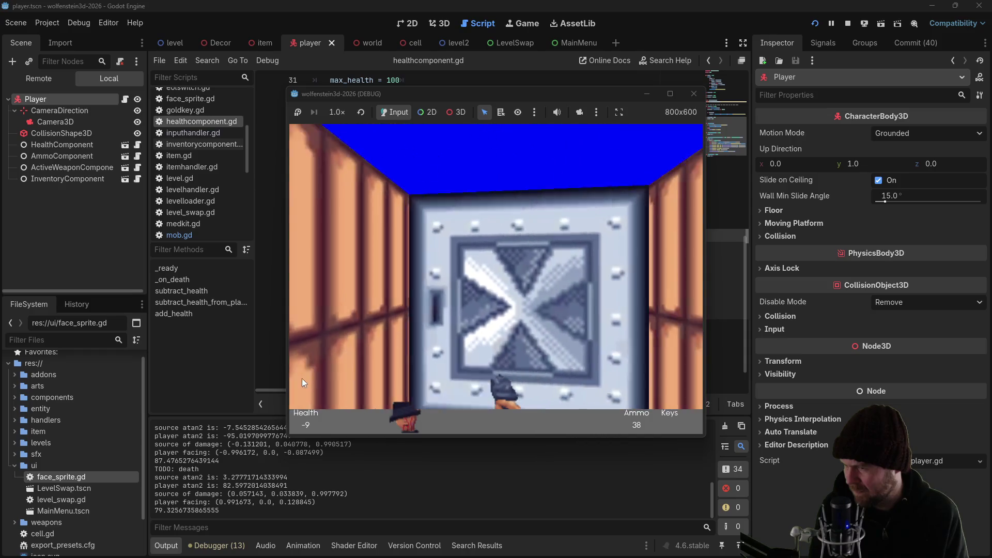
{"action": "key", "text": "Left"}
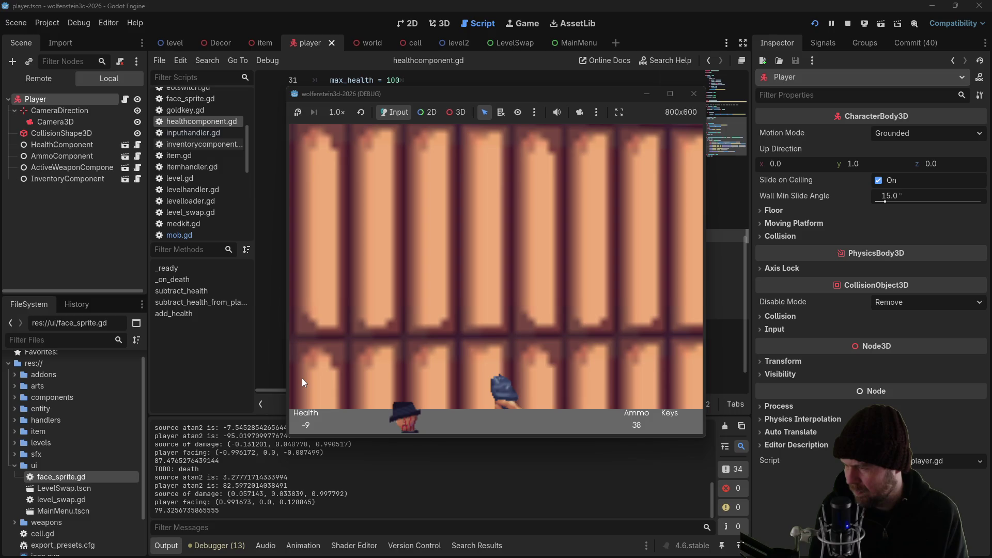
Face the enemy soldier and spin around to take hits from several sides, then stop the game
{"action": "key", "text": "Left"}
{"action": "key", "text": "Left"}
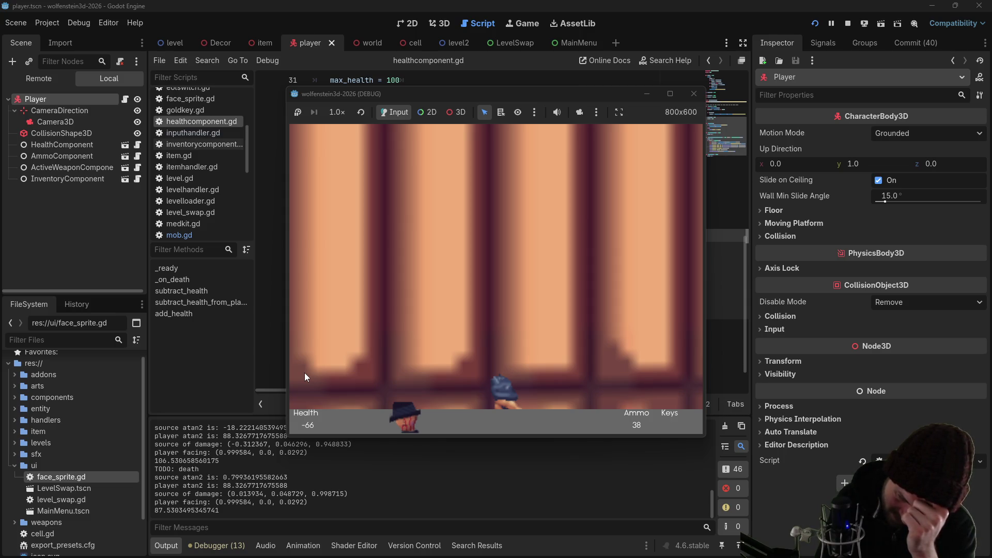
{"action": "key", "text": "Right"}
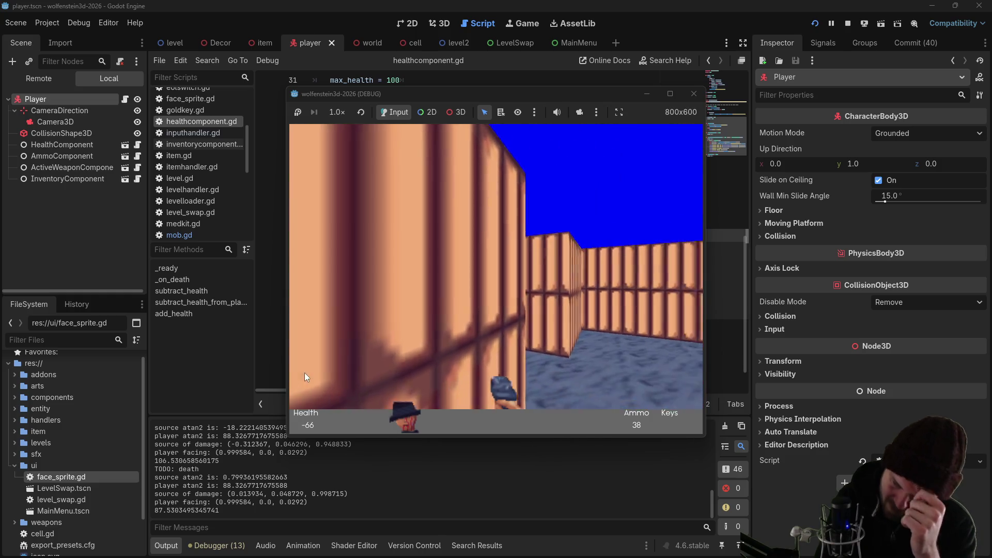
{"action": "key", "text": "Right"}
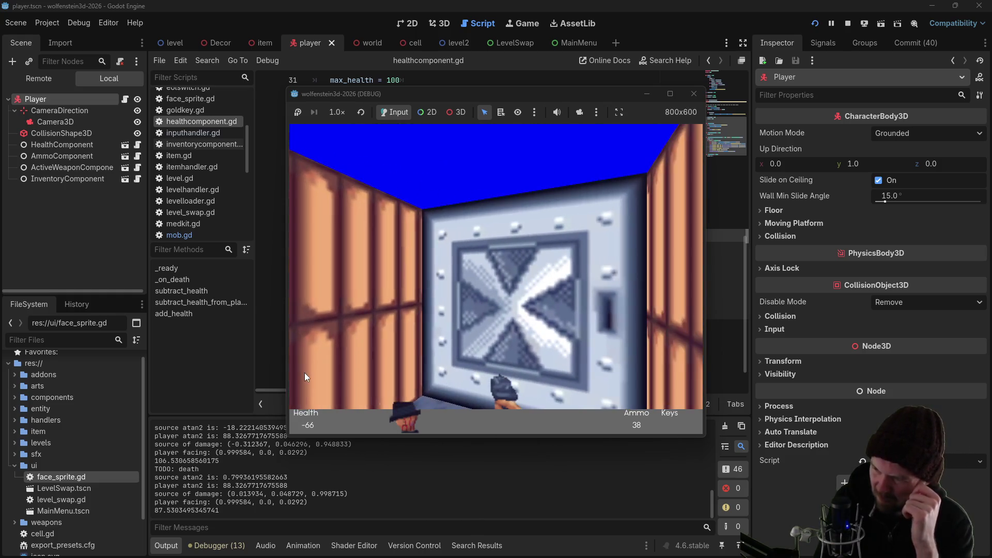
{"action": "key", "text": "Left"}
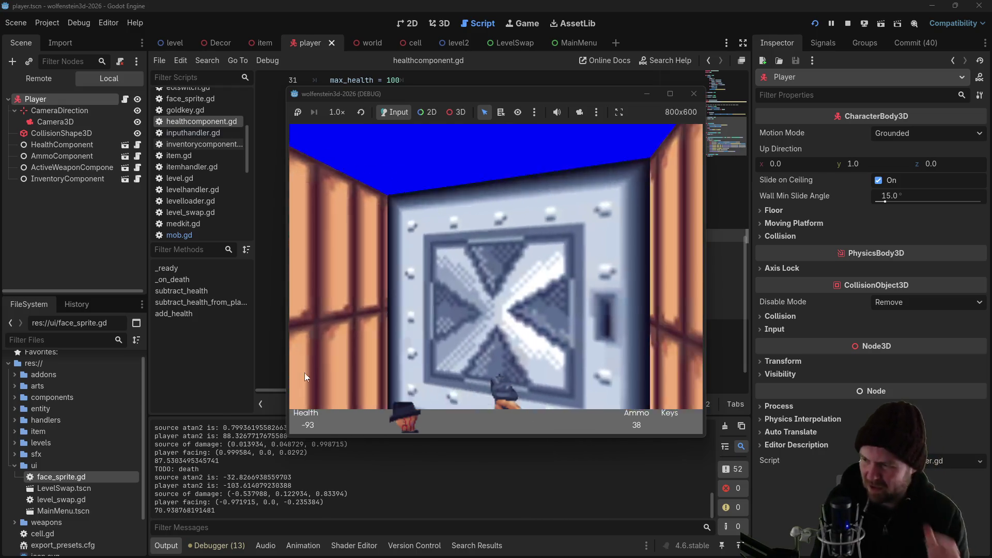
{"action": "key", "text": "Right"}
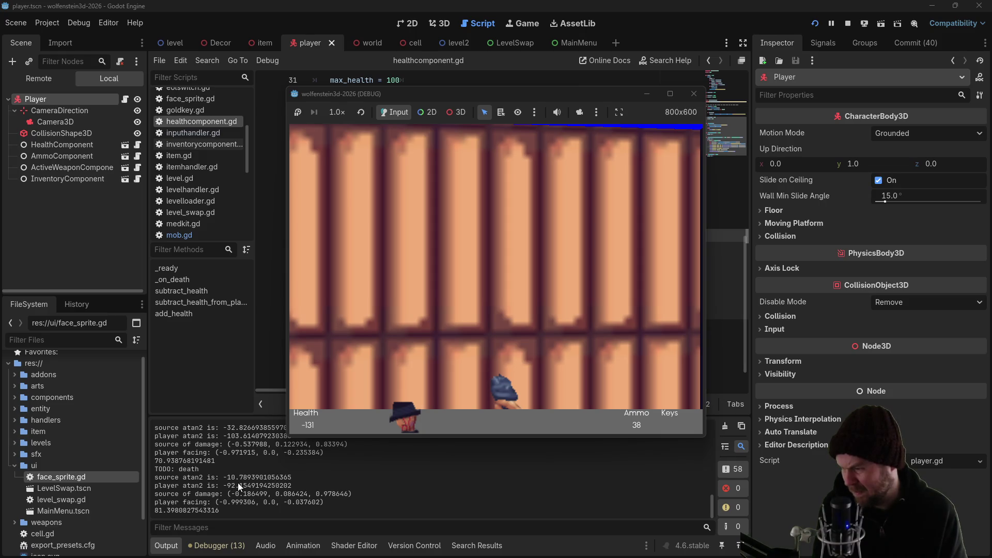
{"action": "key", "text": "Left"}
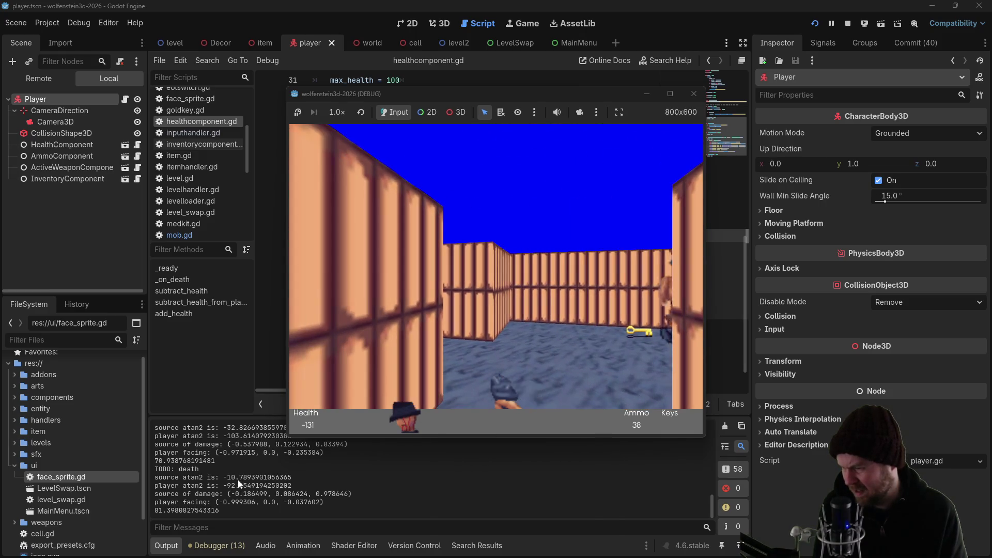
{"action": "key", "text": "Left"}
{"action": "key", "text": "Left"}
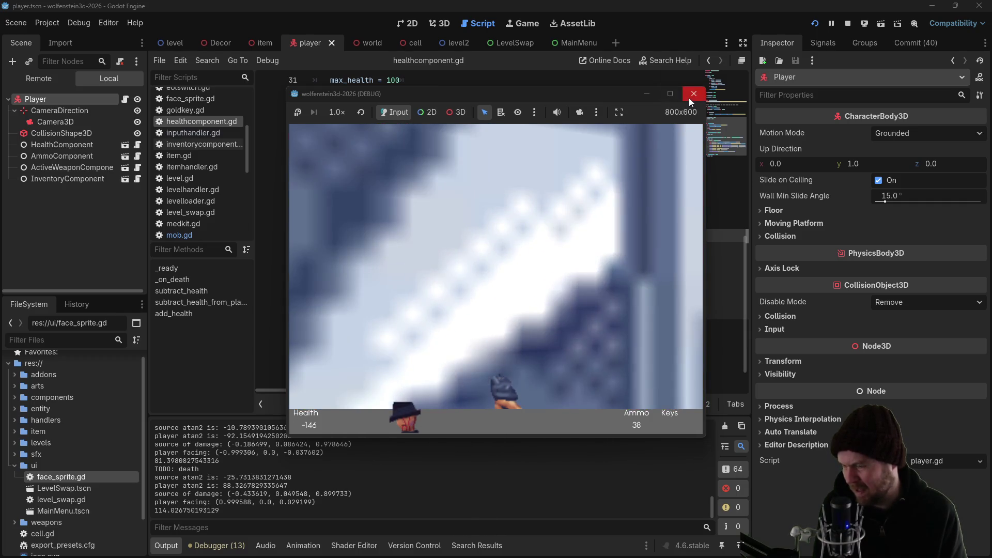
{"action": "left_click", "coordinate": [689, 98]}
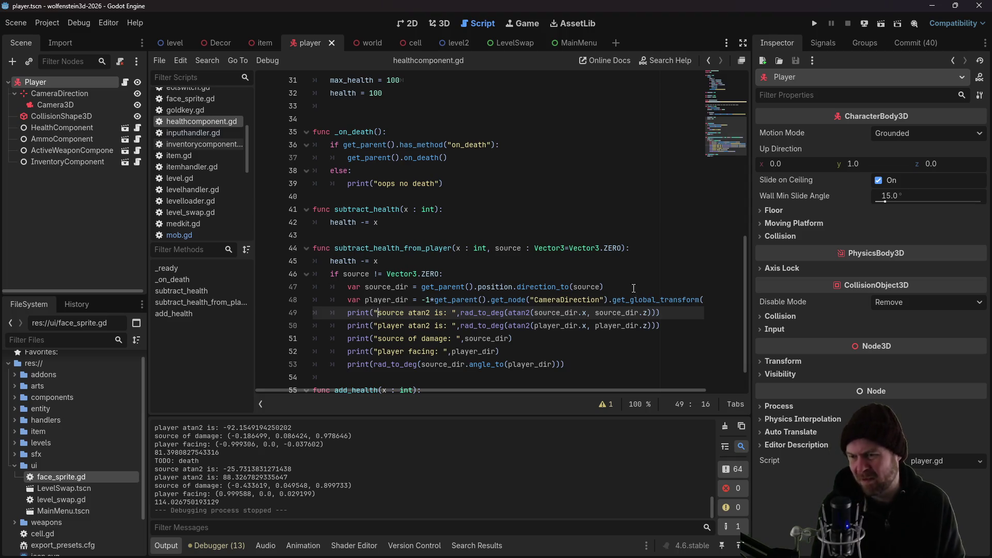
Add a print of the source atan2 angle minus the player atan2 angle and save
{"action": "left_click", "coordinate": [668, 327]}
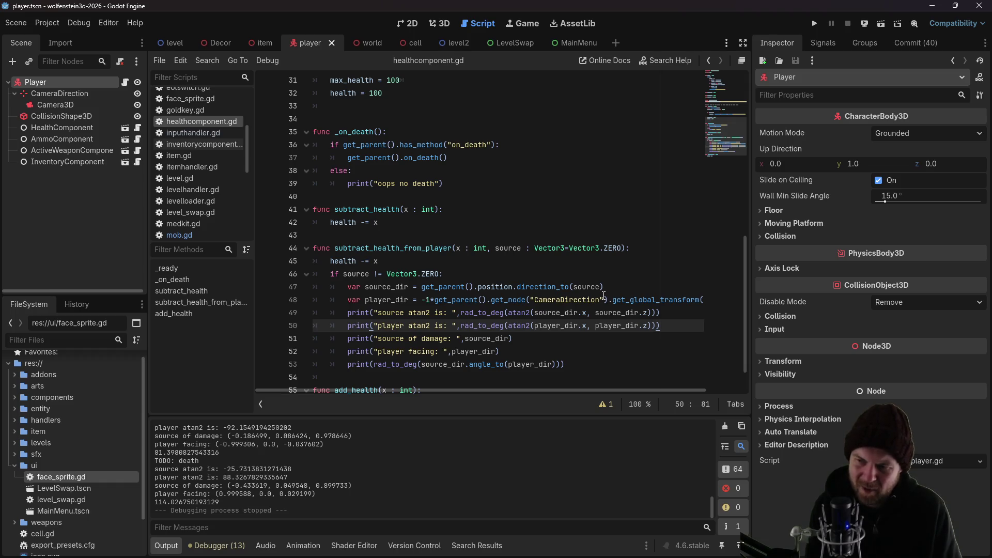
{"action": "left_click_drag", "start_coordinate": [462, 313], "coordinate": [650, 314]}
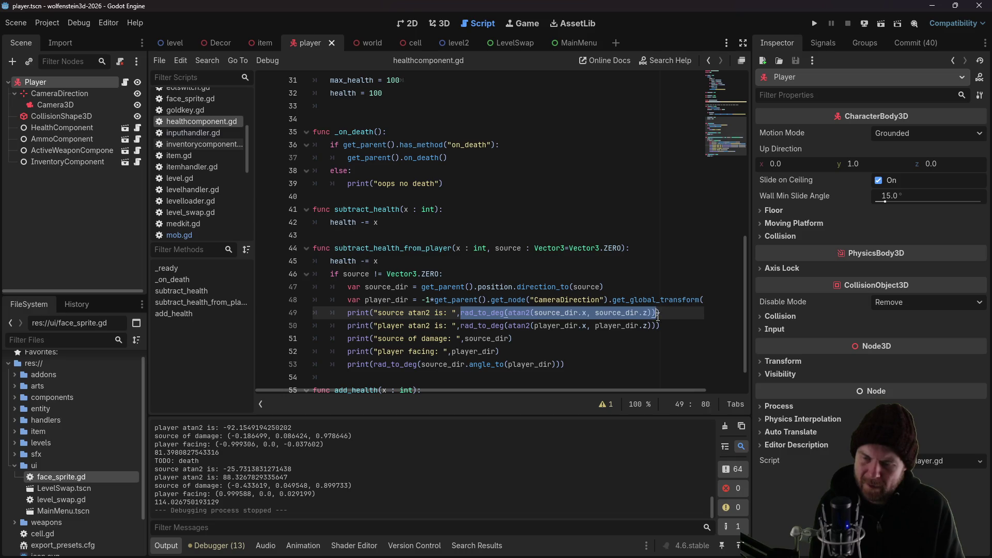
{"action": "left_click", "coordinate": [677, 328]}
{"action": "key", "text": "Return"}
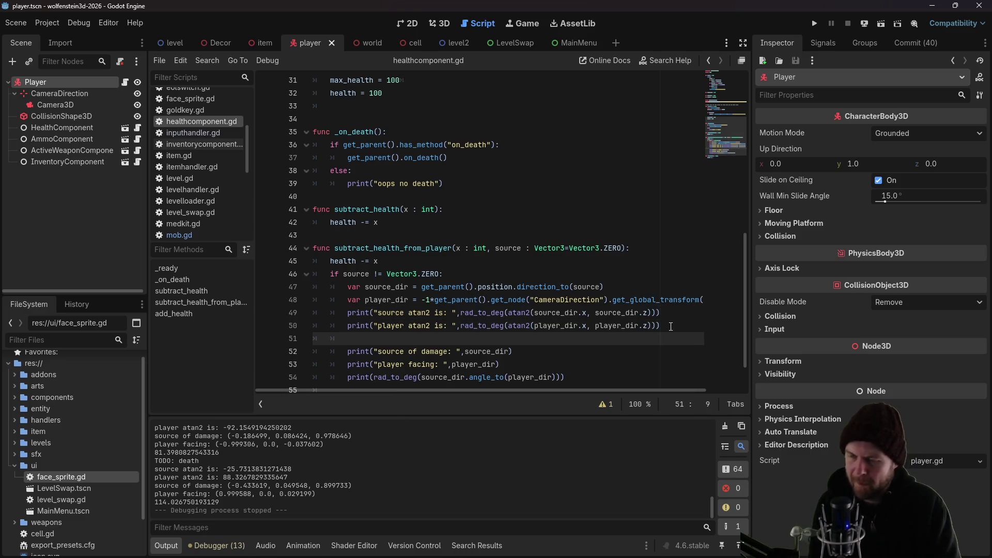
{"action": "key", "text": "Up"}
{"action": "key", "text": "Up"}
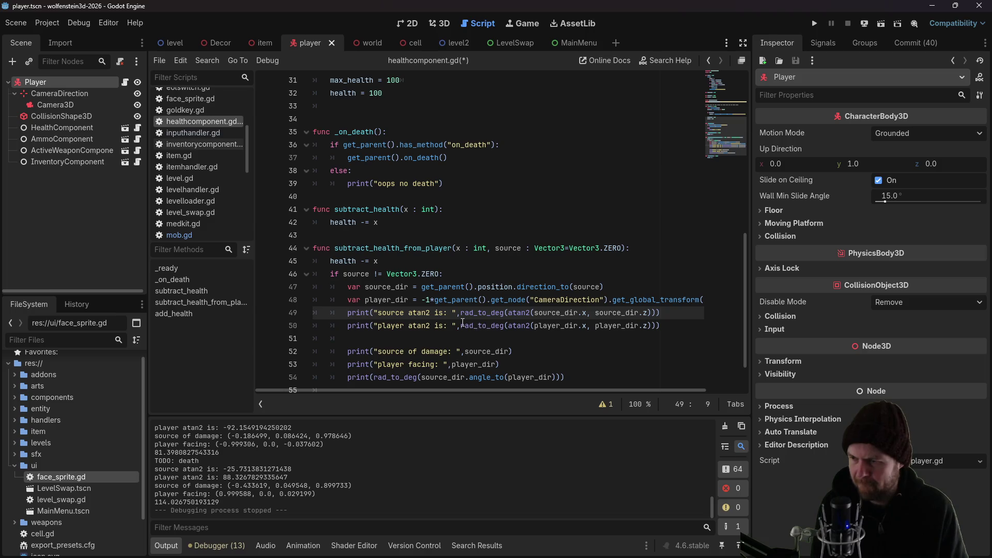
{"action": "key", "text": "Return"}
{"action": "key", "text": "Up"}
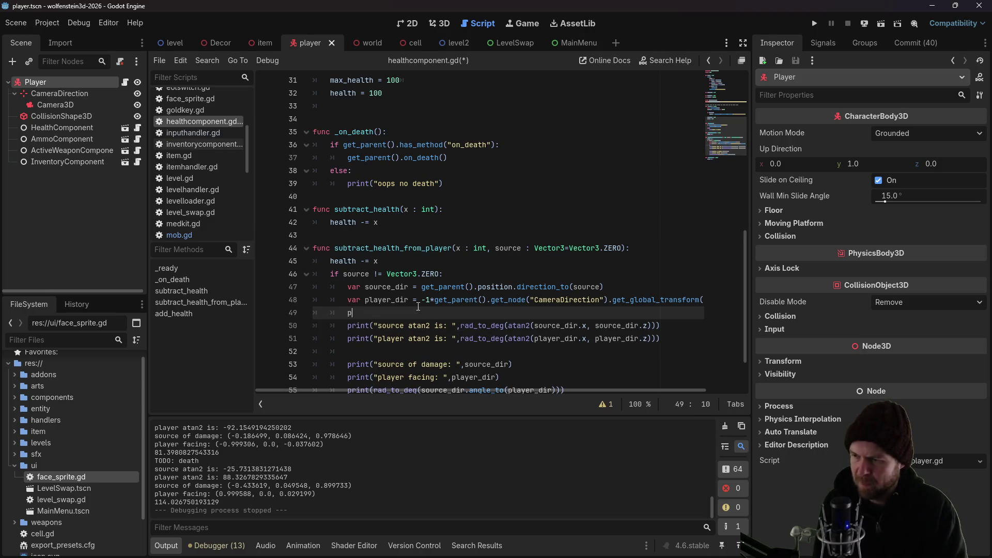
{"action": "type", "text": "("}
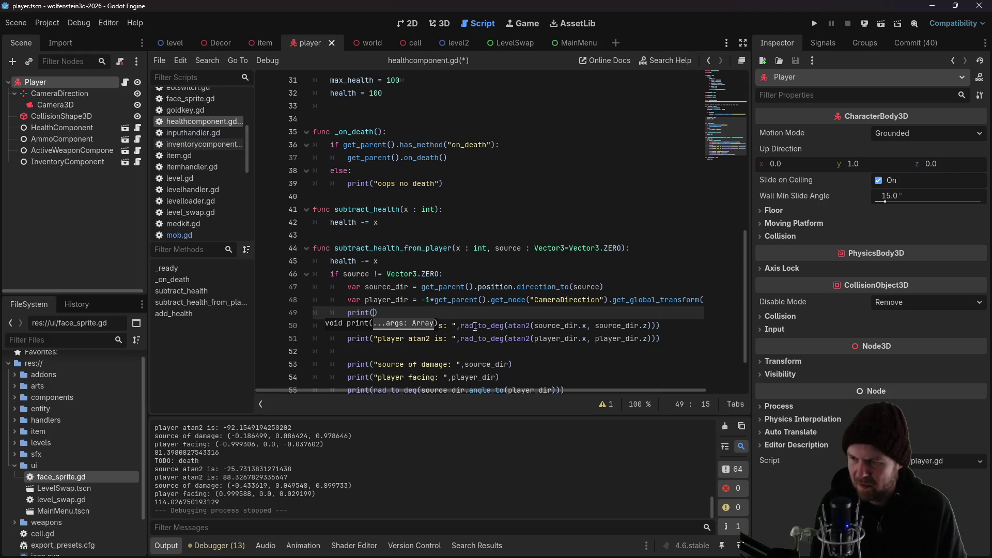
{"action": "left_click_drag", "start_coordinate": [460, 326], "coordinate": [655, 326]}
{"action": "key", "text": "ctrl+c"}
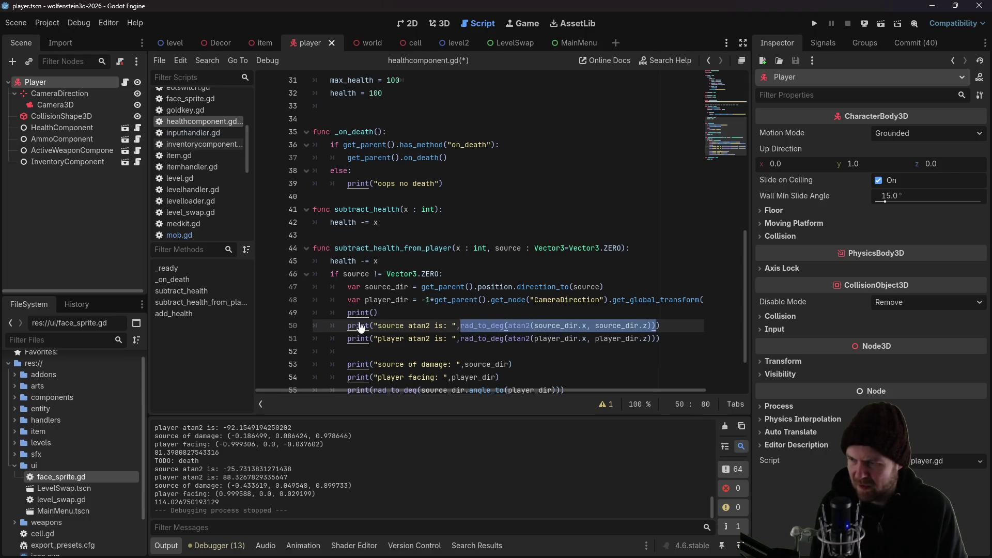
{"action": "left_click", "coordinate": [373, 312]}
{"action": "key", "text": "ctrl+v"}
{"action": "left_click_drag", "start_coordinate": [461, 339], "coordinate": [641, 339]}
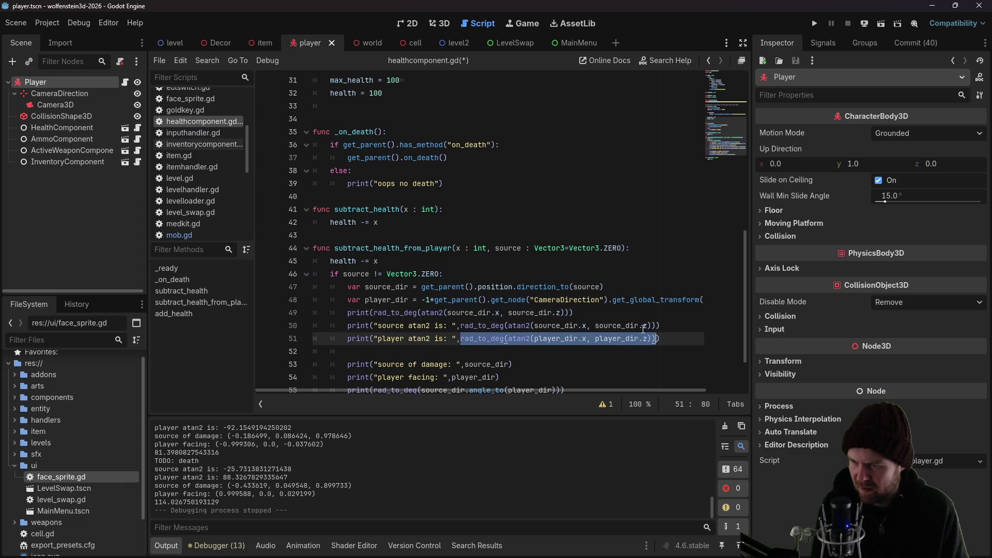
{"action": "left_click", "coordinate": [583, 310]}
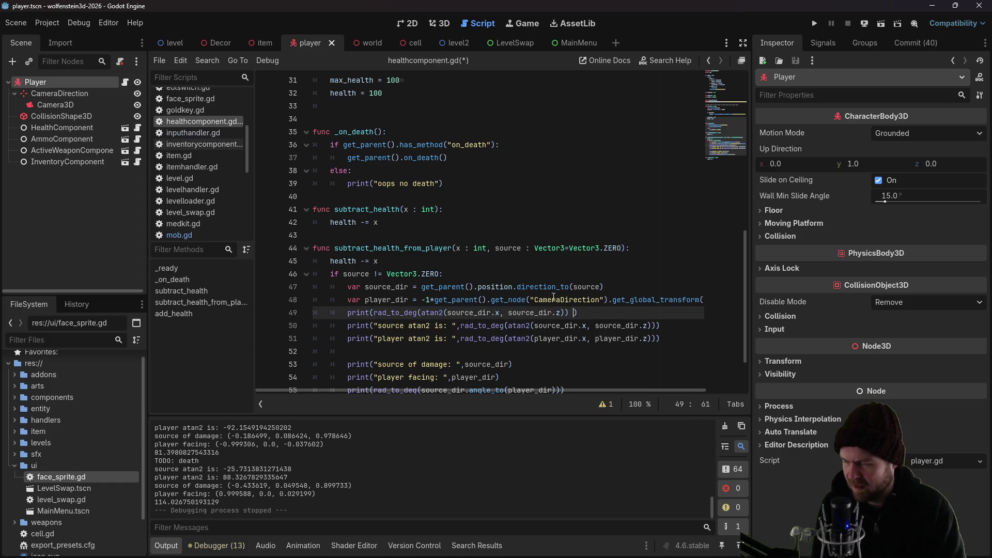
{"action": "type", "text": "- rad_to_deg(atan2(player_dir.x, player_dir.z))"}
{"action": "key", "text": "ctrl+s"}
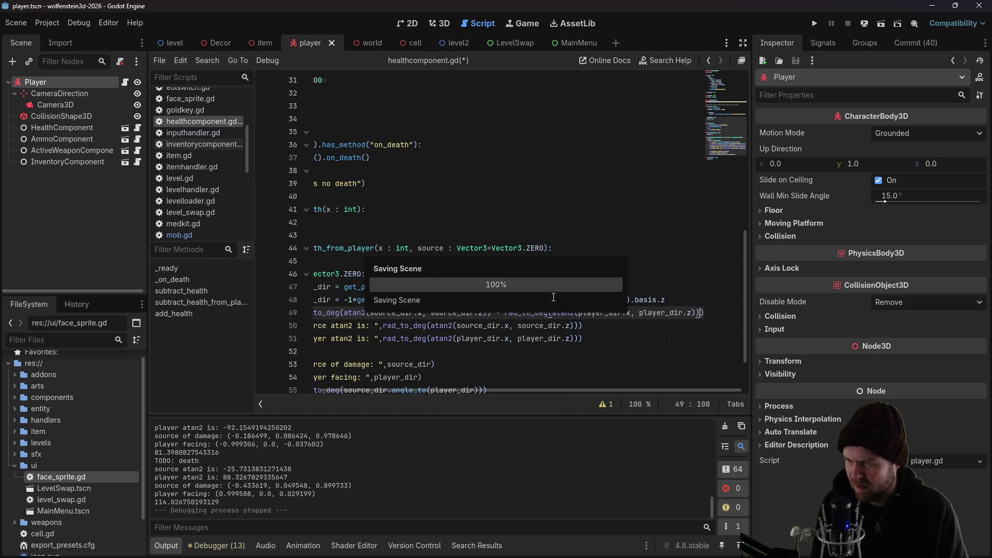
Comment out the older debug print lines with Ctrl+K and save the script
{"action": "left_click", "coordinate": [554, 298]}
{"action": "left_click_drag", "start_coordinate": [458, 391], "coordinate": [277, 392]}
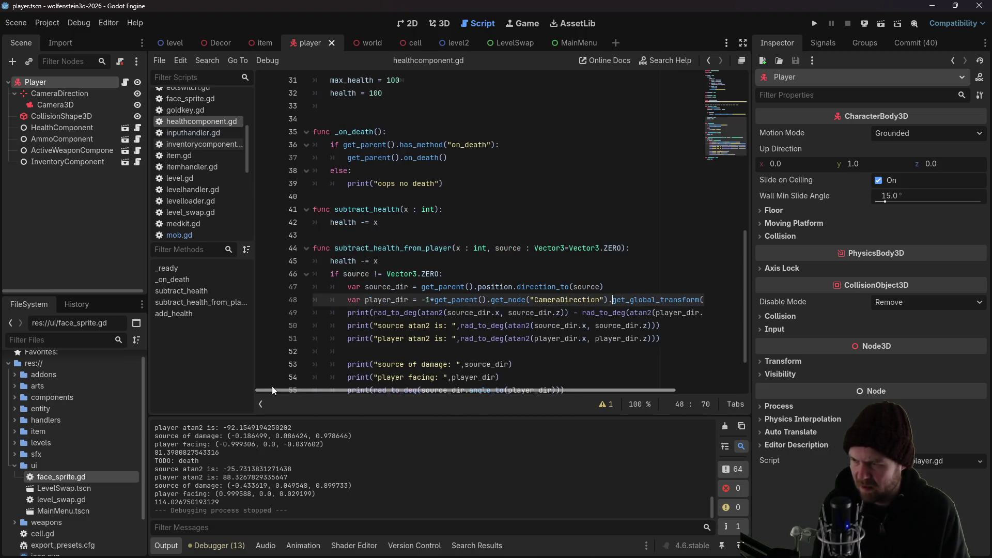
{"action": "mouse_move", "coordinate": [344, 326]}
{"action": "left_mouse_down"}
{"action": "mouse_move", "coordinate": [411, 326]}
{"action": "mouse_move", "coordinate": [516, 385]}
{"action": "mouse_move", "coordinate": [541, 335]}
{"action": "mouse_move", "coordinate": [571, 326]}
{"action": "left_mouse_up"}
{"action": "key", "text": "ctrl+k"}
{"action": "key", "text": "ctrl+s"}
Run the game, start a new game and walk down the corridor toward the enemy
{"action": "left_click", "coordinate": [813, 23]}
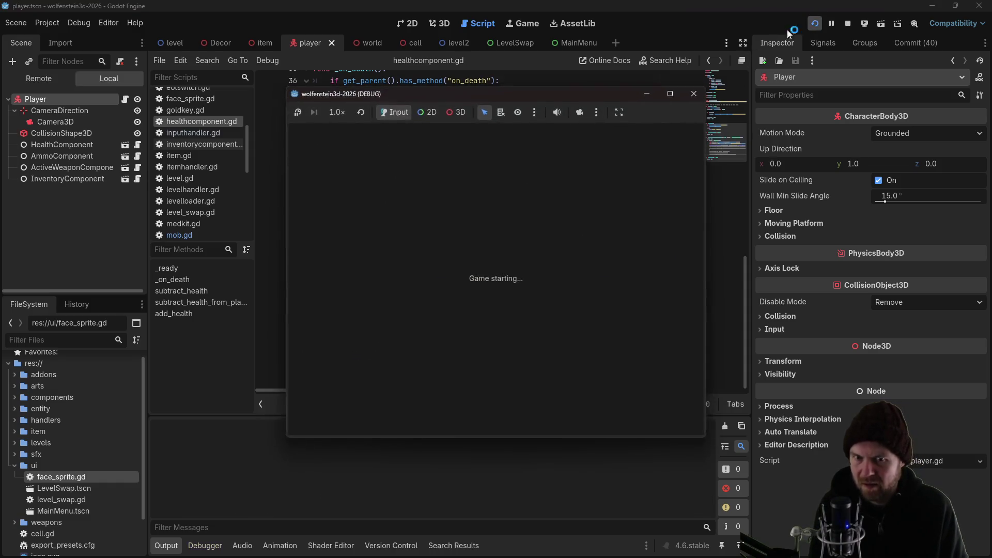
{"action": "left_click", "coordinate": [505, 275]}
{"action": "key", "text": "Left"}
{"action": "key", "text": "Up"}
{"action": "key", "text": "Down"}
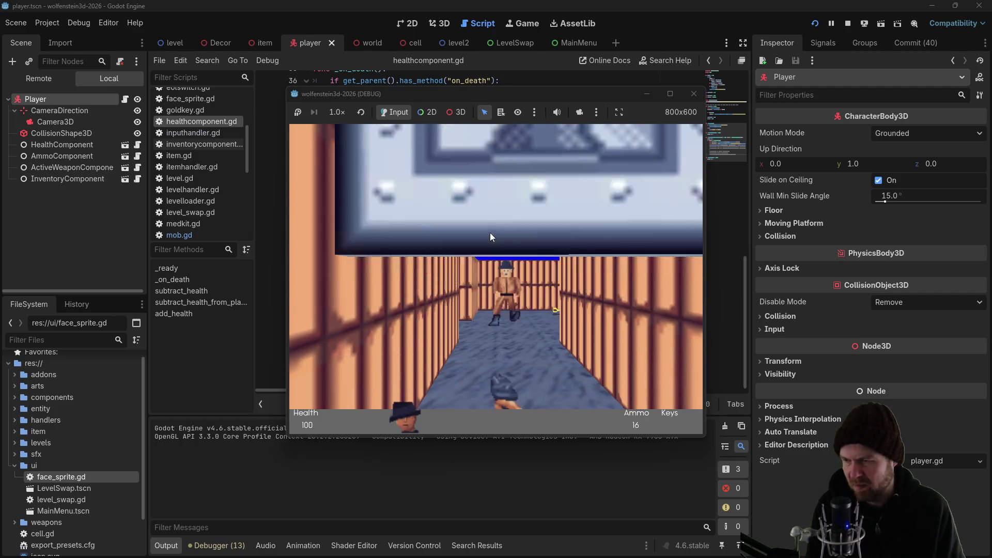
{"action": "key", "text": "Left"}
{"action": "key", "text": "Up"}
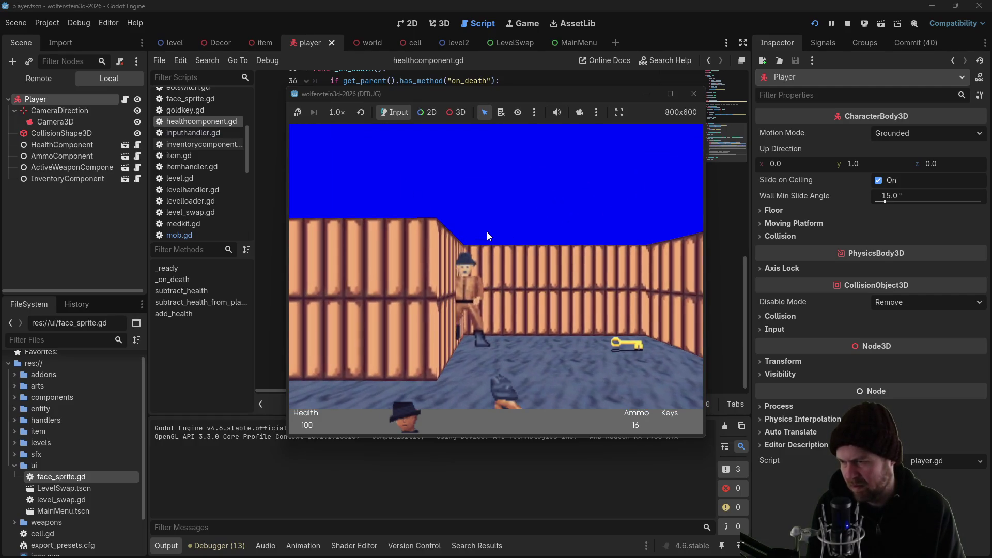
Turn right and left repeatedly so the guard's shots hit from the side
{"action": "key", "text": "Right"}
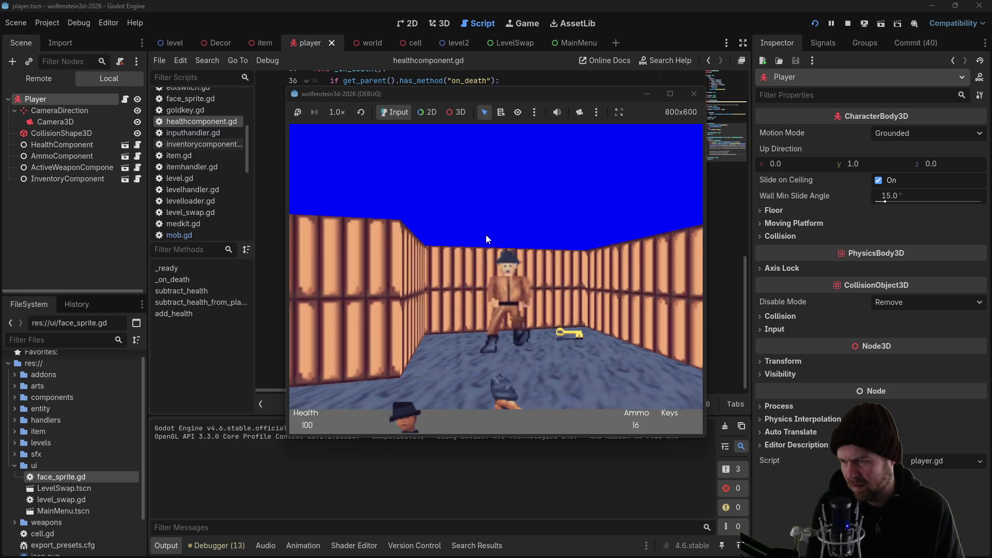
{"action": "key", "text": "Right"}
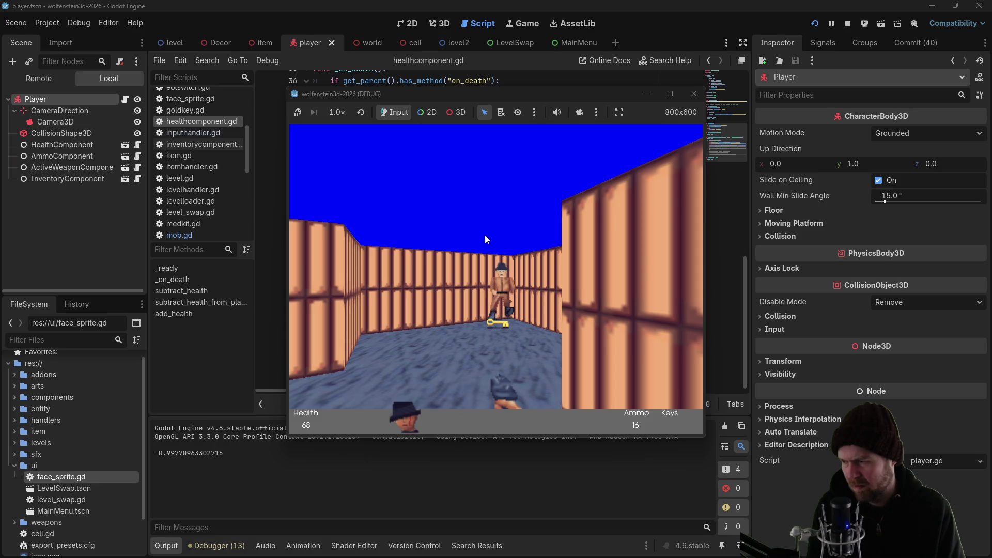
{"action": "key", "text": "Right"}
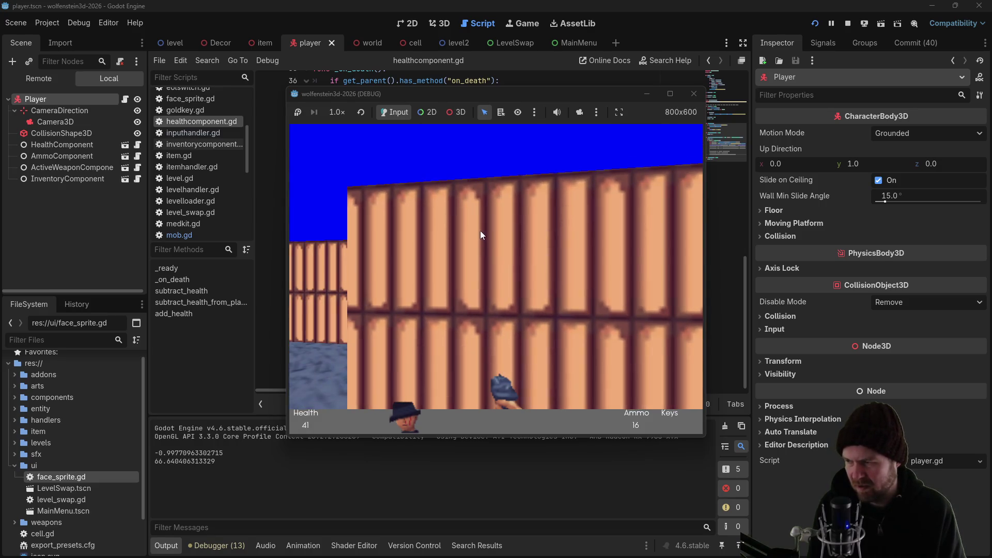
{"action": "key", "text": "Right"}
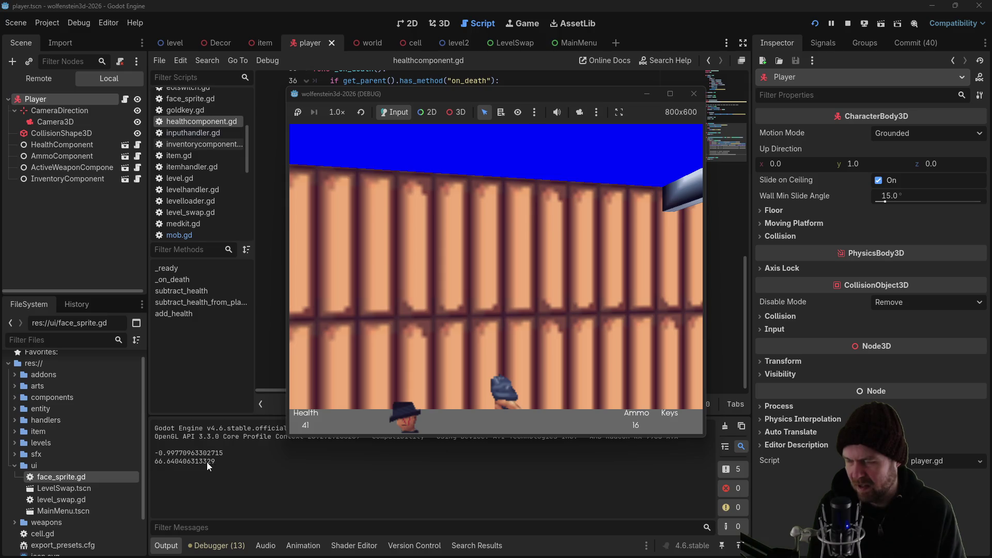
{"action": "key", "text": "Right"}
{"action": "key", "text": "Left"}
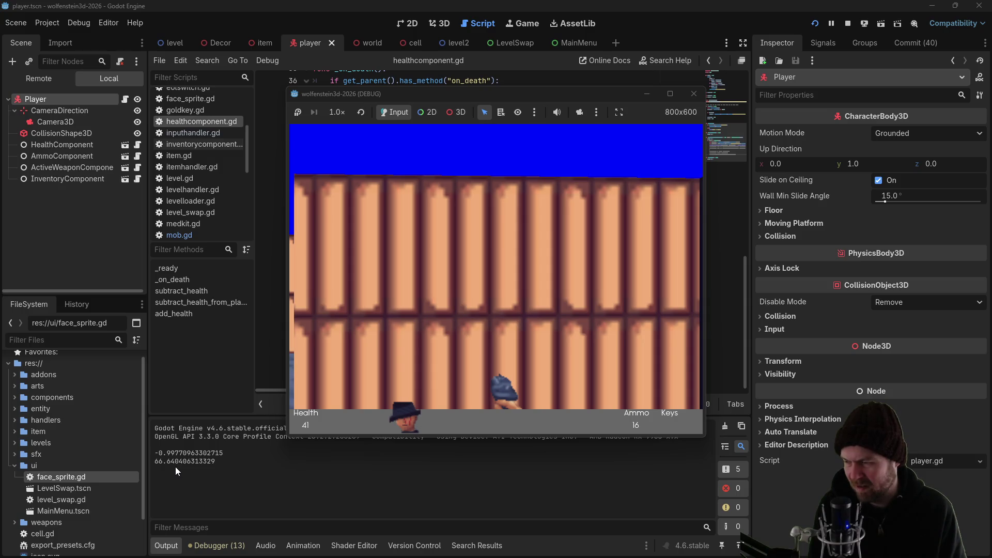
{"action": "key", "text": "Left"}
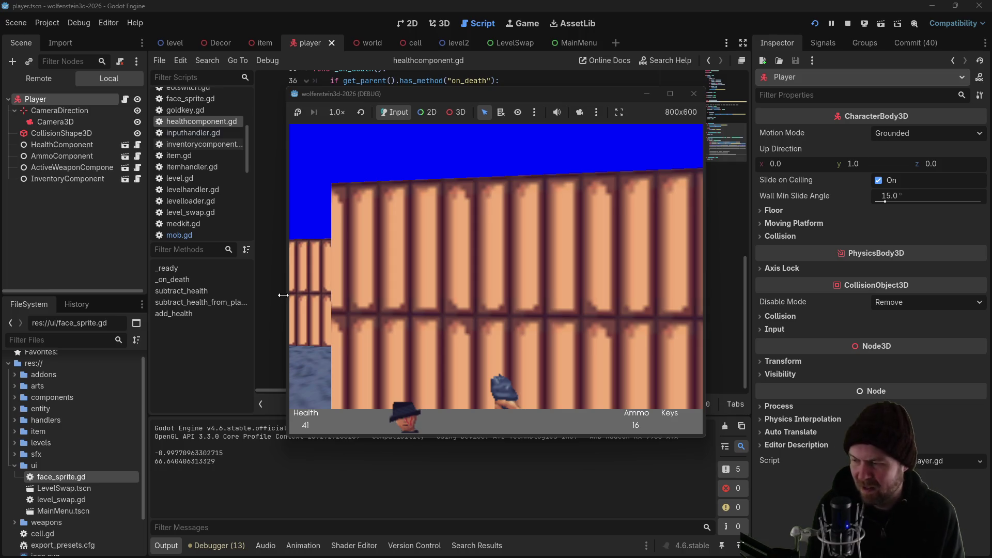
{"action": "key", "text": "Right"}
{"action": "key", "text": "Right"}
{"action": "key", "text": "Left"}
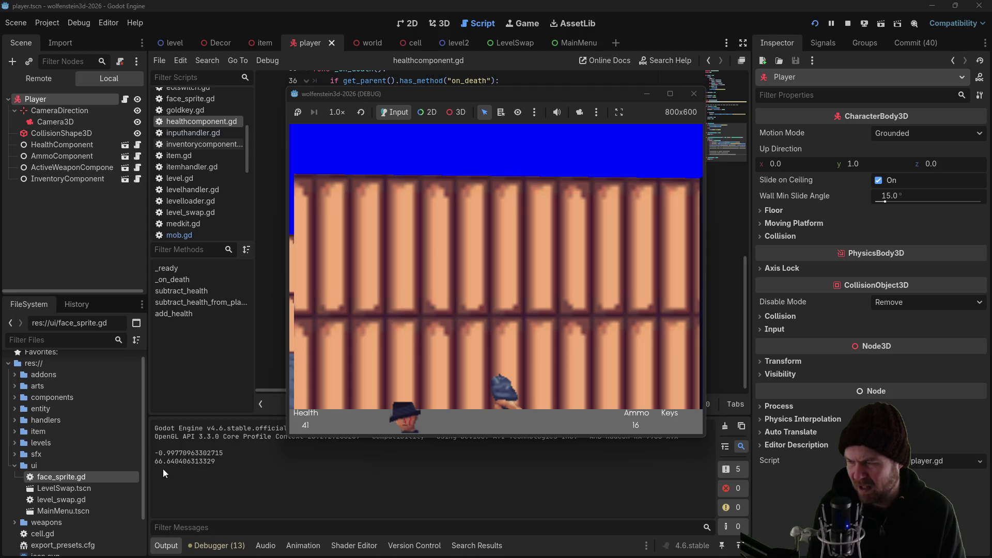
{"action": "key", "text": "Left"}
{"action": "key", "text": "Right"}
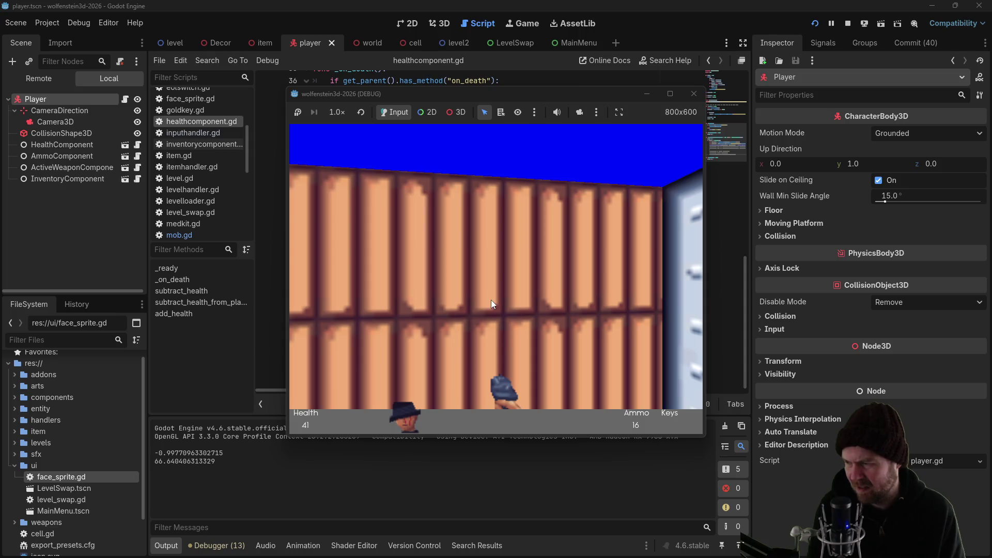
{"action": "key", "text": "Left"}
{"action": "key", "text": "Right"}
{"action": "key", "text": "Right"}
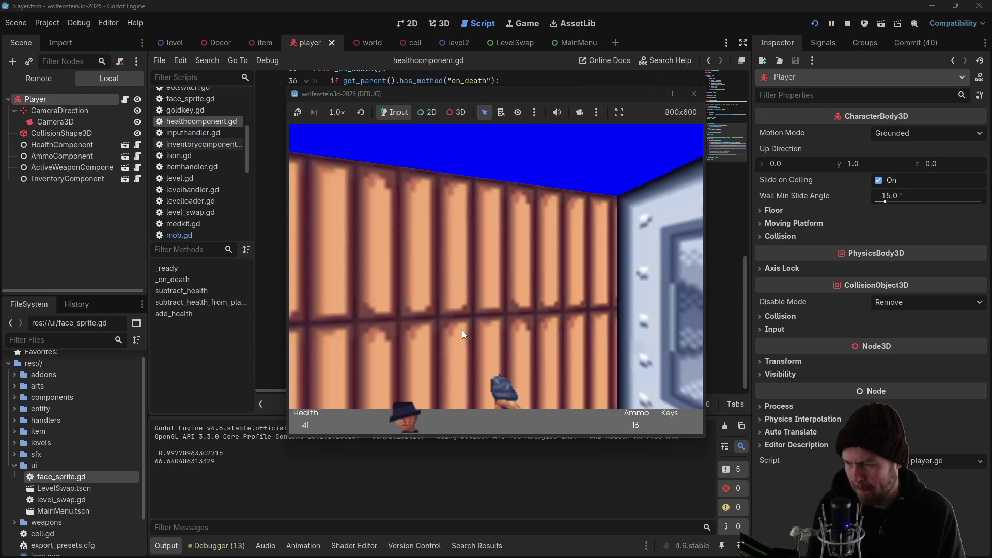
Face and turn away from the guard while taking damage, then stop the game
{"action": "key", "text": "Left"}
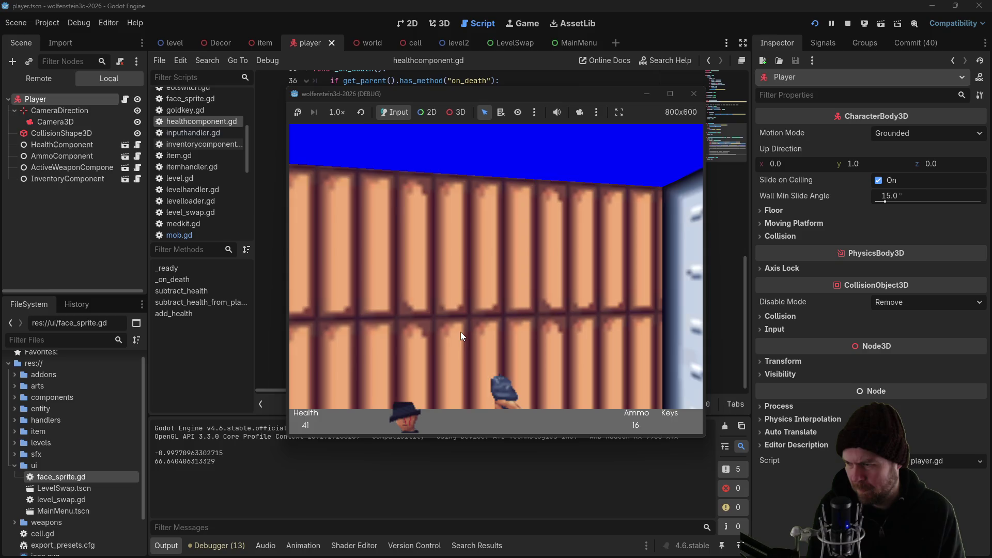
{"action": "key", "text": "Left"}
{"action": "key", "text": "Right"}
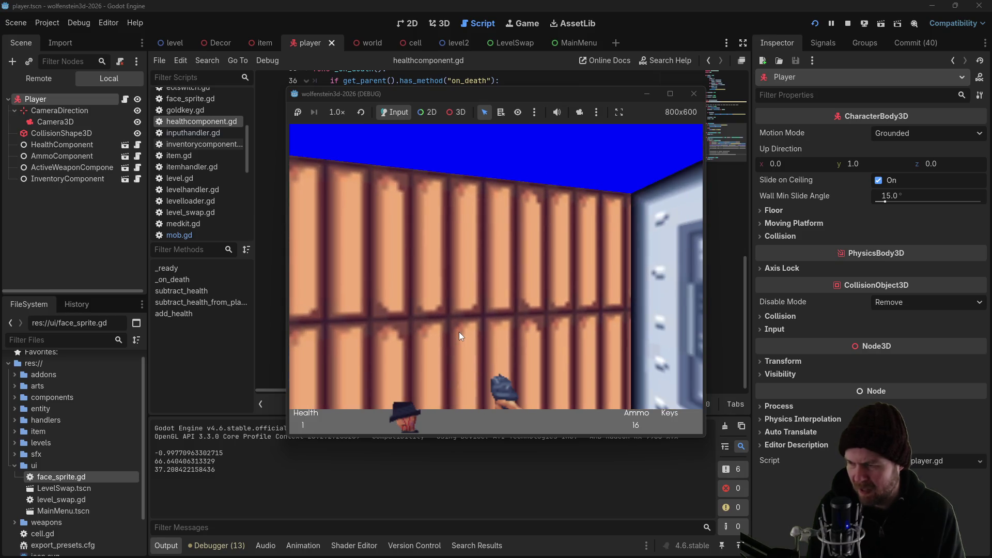
{"action": "key", "text": "Right"}
{"action": "key", "text": "Left"}
{"action": "key", "text": "Right"}
{"action": "key", "text": "Right"}
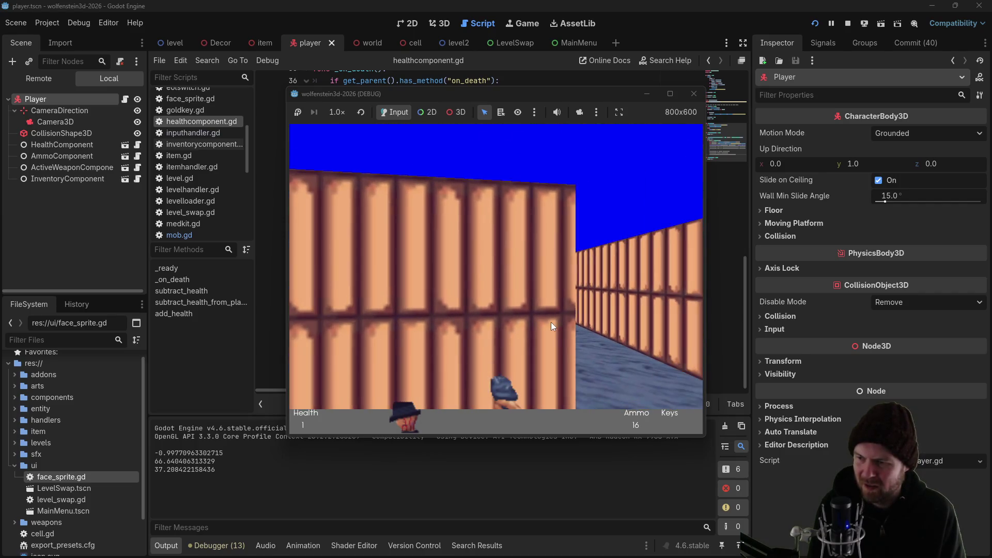
{"action": "key", "text": "Up"}
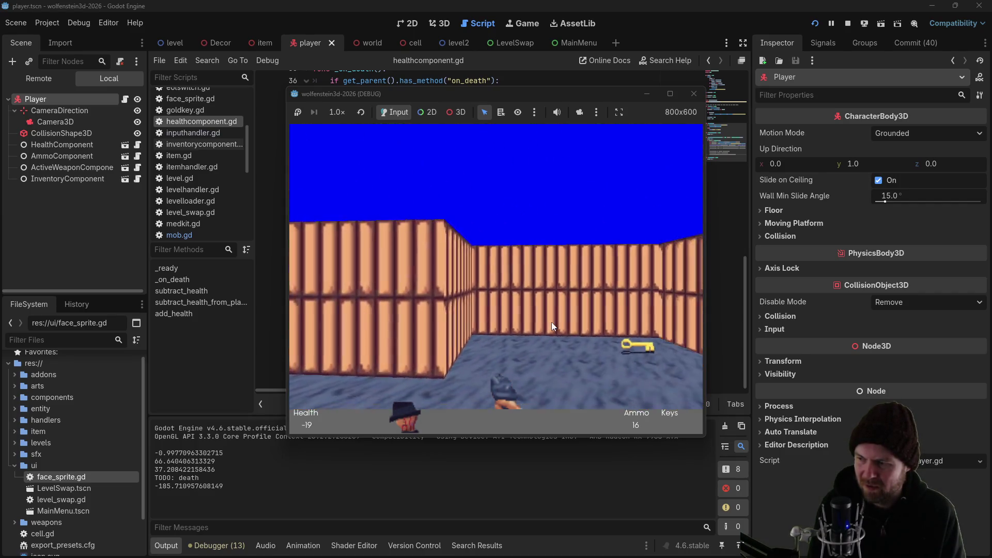
{"action": "key", "text": "Down"}
{"action": "key", "text": "Left"}
{"action": "key", "text": "Left"}
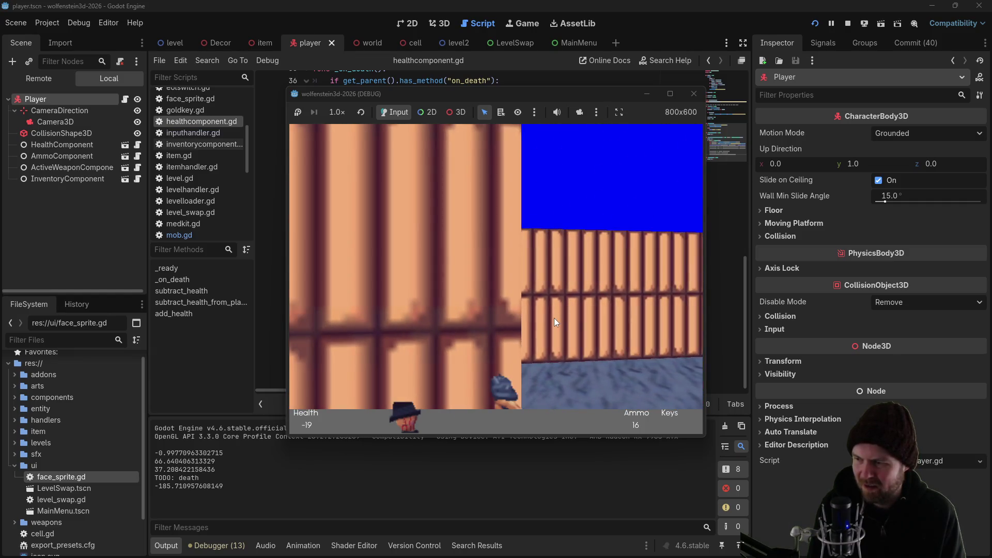
{"action": "key", "text": "Right"}
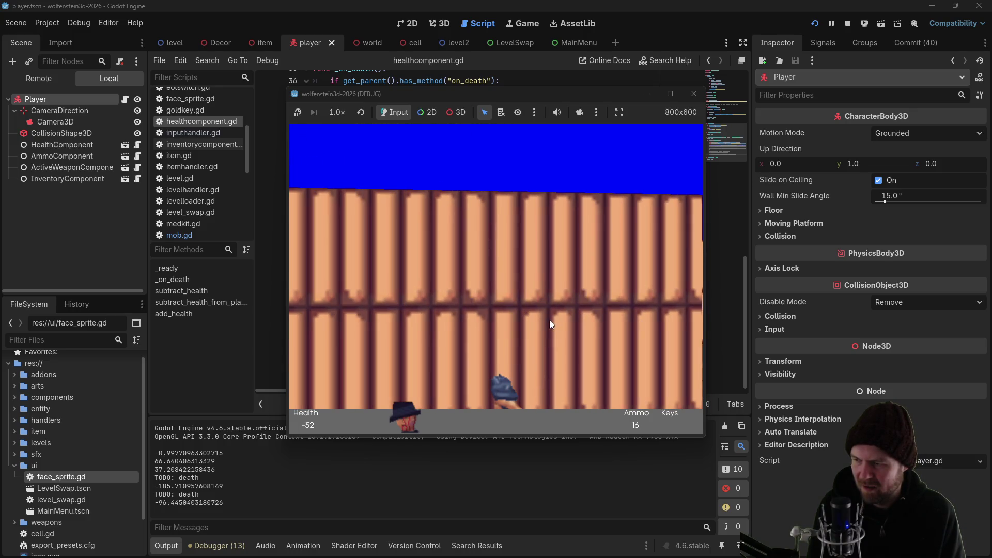
{"action": "left_click", "coordinate": [693, 93]}
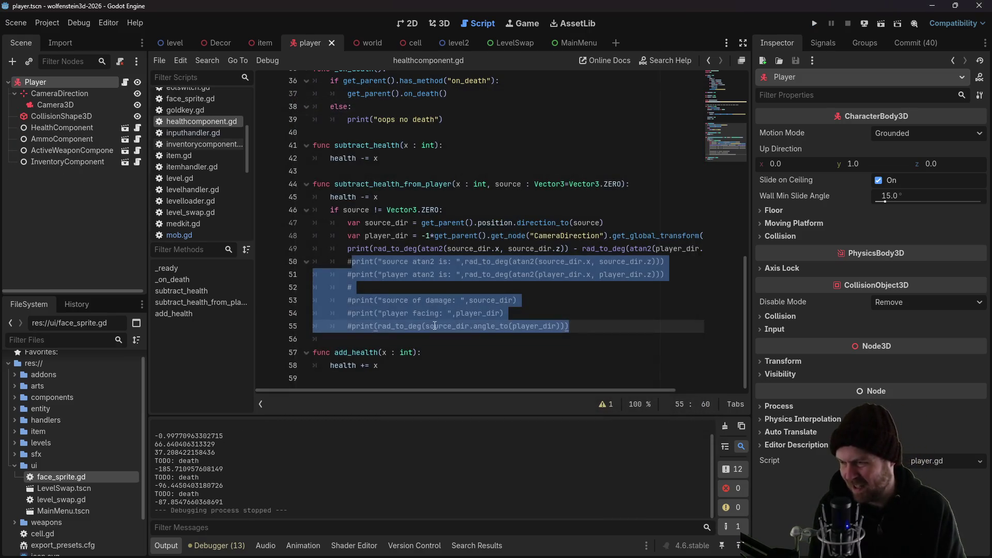
Replace the print on line 49 with 'var angle =' and add new lines below it
{"action": "left_click", "coordinate": [373, 249]}
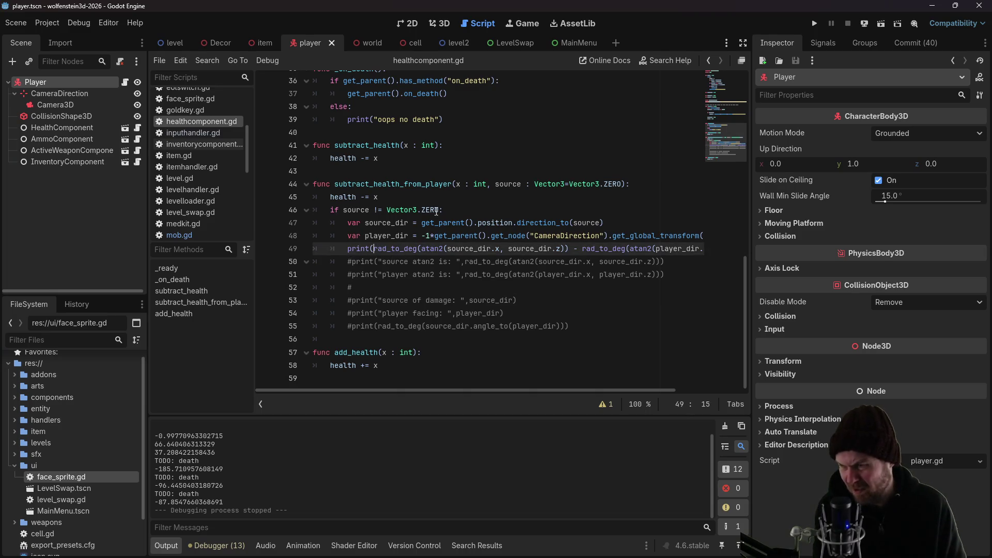
{"action": "key", "text": "BackSpace"}
{"action": "key", "text": "BackSpace"}
{"action": "key", "text": "BackSpace"}
{"action": "type", "text": "var angle ="}
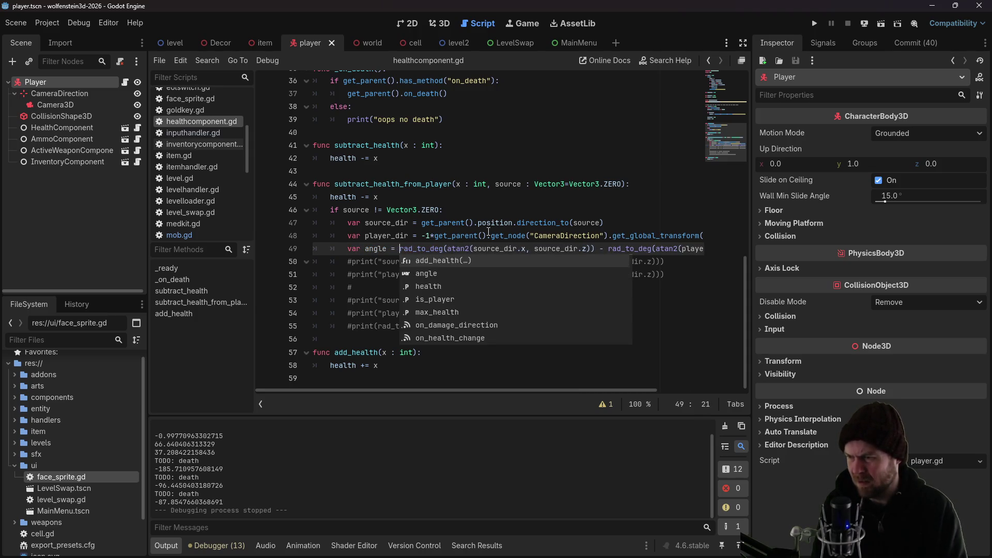
{"action": "left_click", "coordinate": [343, 248]}
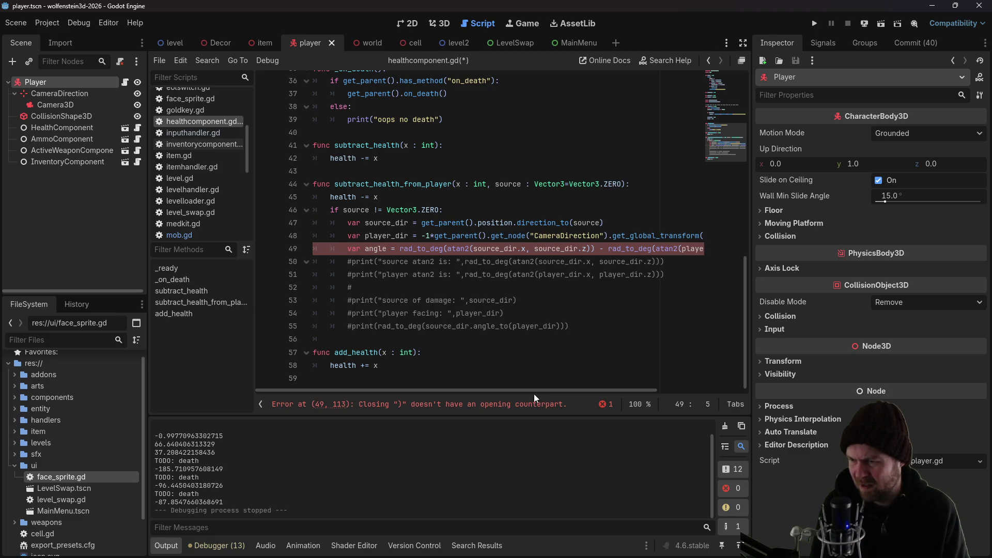
{"action": "scroll", "coordinate": [535, 395], "scroll_direction": "right", "scroll_amount": 3}
{"action": "scroll", "coordinate": [465, 336], "scroll_direction": "left", "scroll_amount": 3}
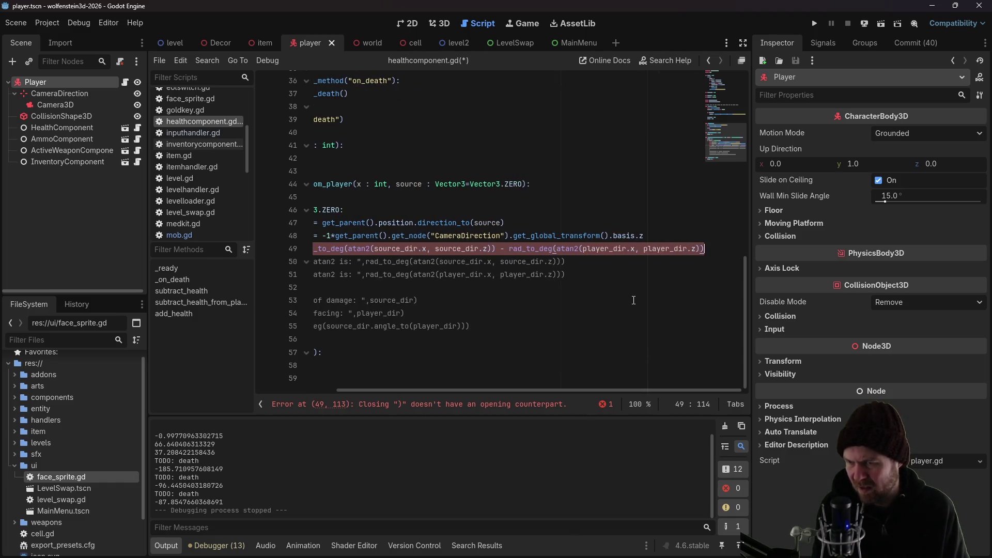
{"action": "key", "text": "Return"}
{"action": "key", "text": "Return"}
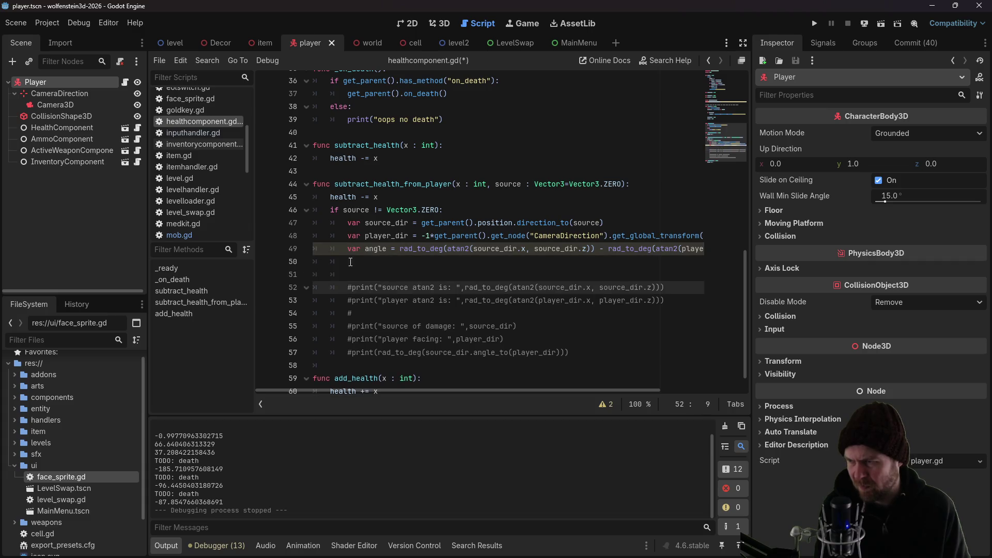
{"action": "key", "text": "Up"}
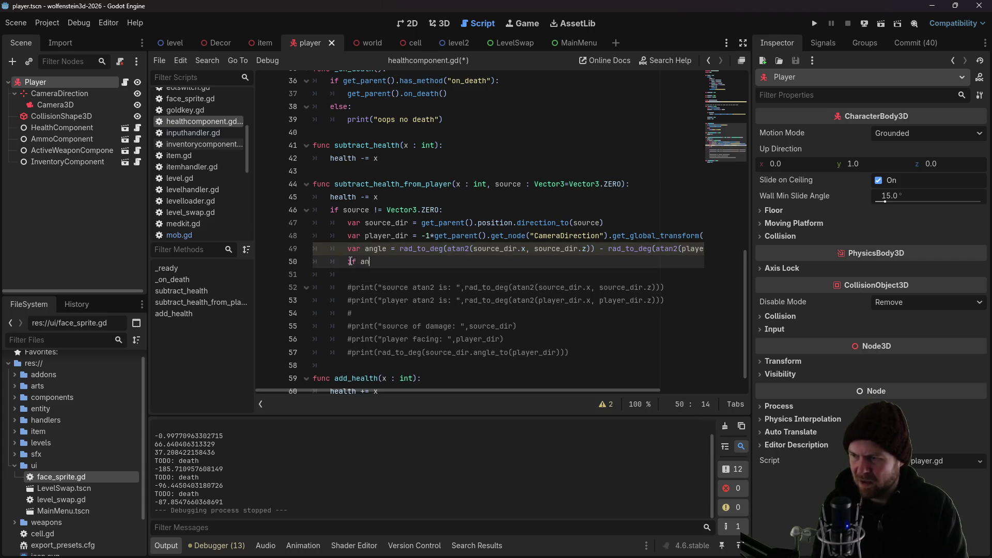
Add an 'angle > -45.0 and angle < 45.0' check that prints "front"
{"action": "type", "text": "gul"}
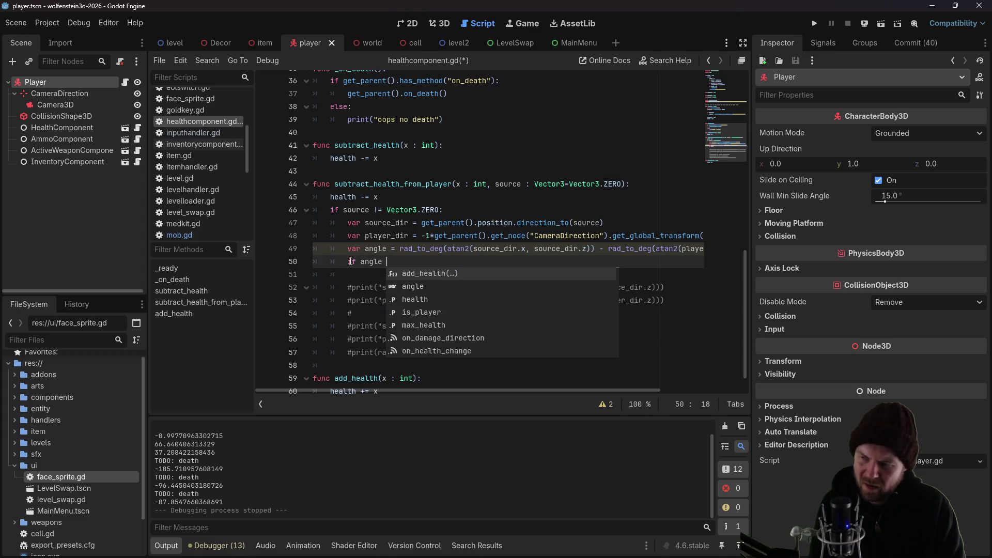
{"action": "type", "text": "> "}
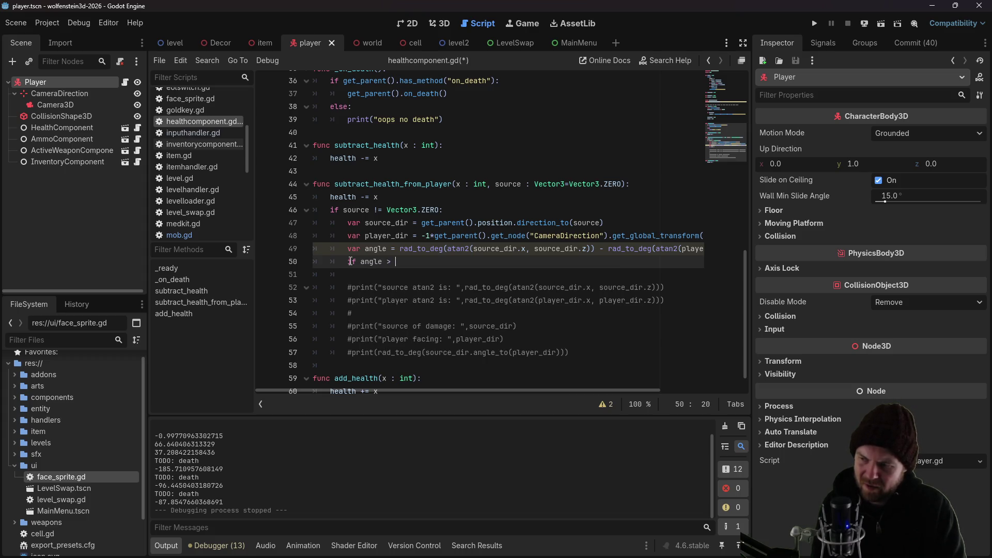
{"action": "type", "text": "-45"}
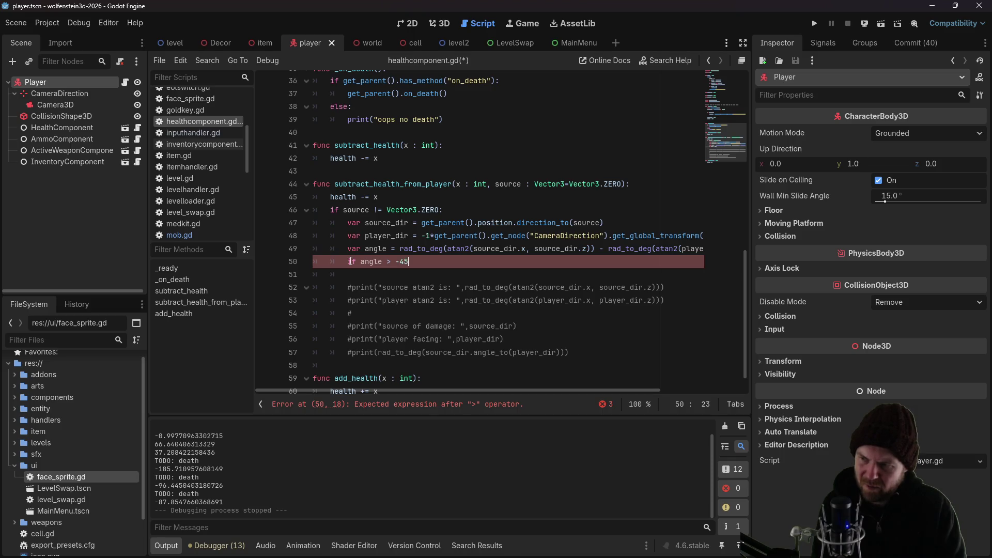
{"action": "type", "text": ".0 and angle < 45.0:"}
{"action": "key", "text": "Return"}
{"action": "type", "text": "print(\"front\")"}
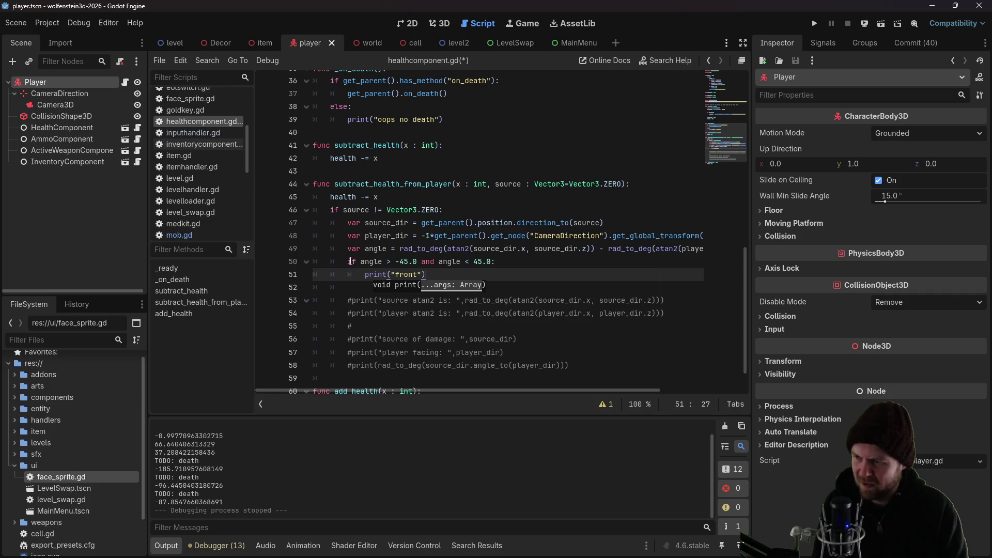
{"action": "key", "text": "Return"}
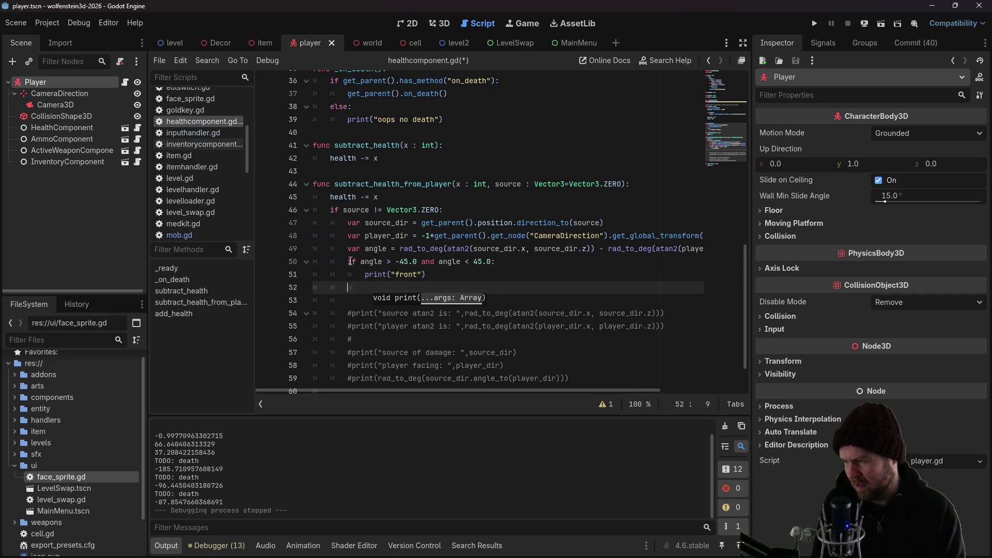
Add a -45.0 angle check whose body prints "right"
{"action": "type", "text": "if angle >"}
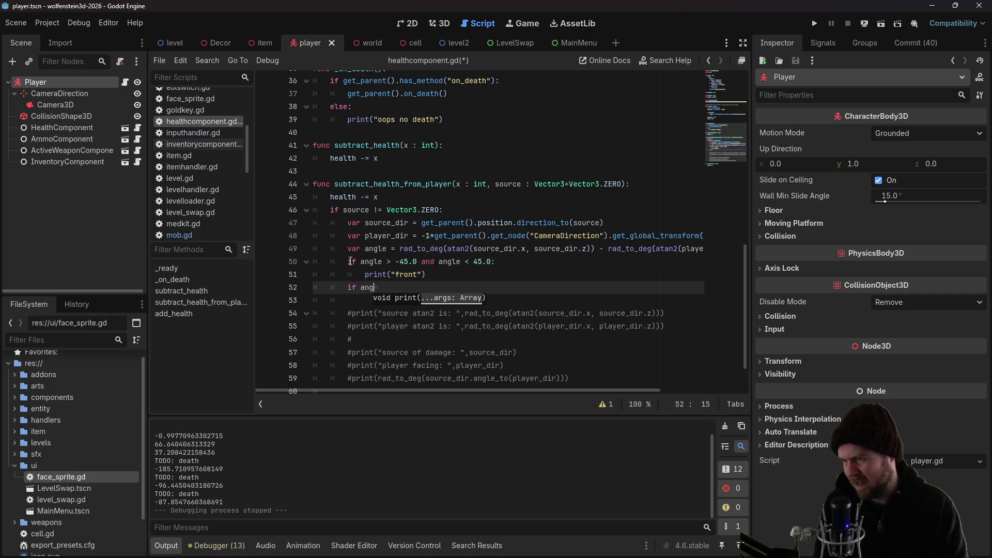
{"action": "key", "text": "BackSpace"}
{"action": "key", "text": "BackSpace"}
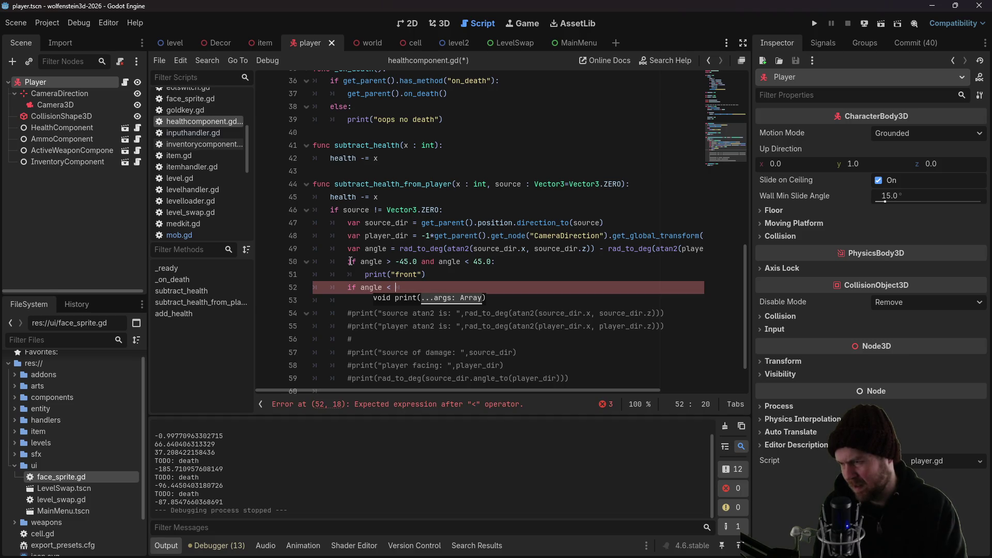
{"action": "type", "text": "-45.0"}
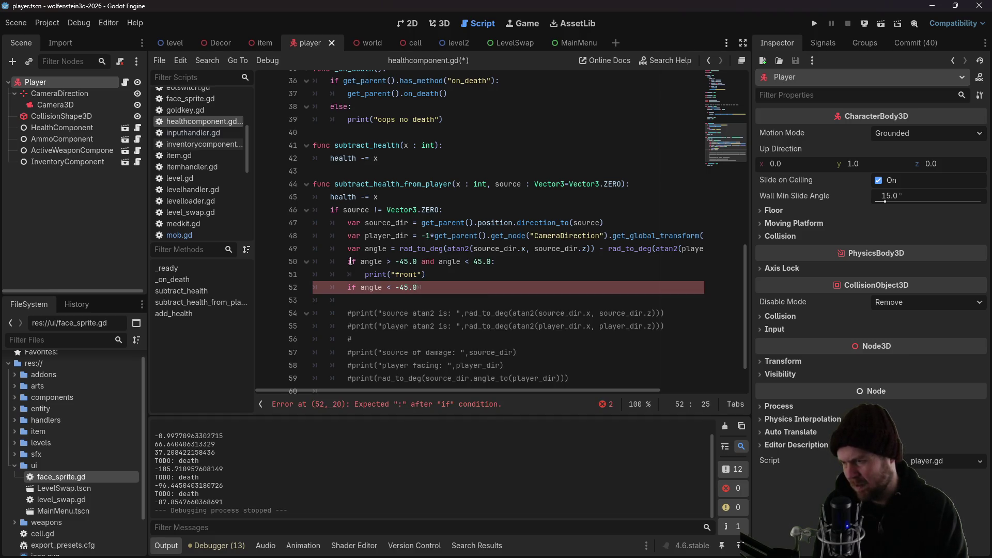
{"action": "type", "text": ":"}
{"action": "key", "text": "Return"}
{"action": "type", "text": "pr"}
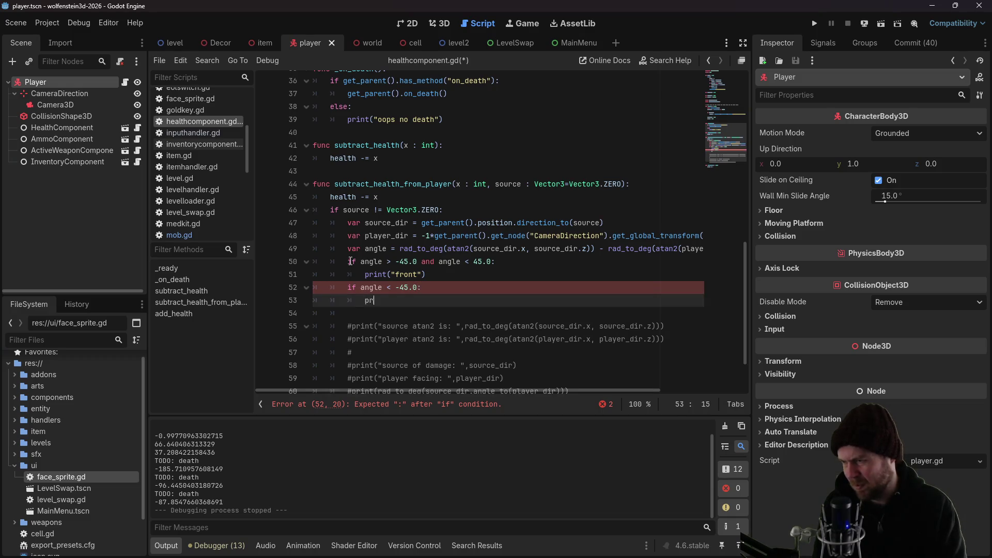
{"action": "type", "text": "int(\"right"}
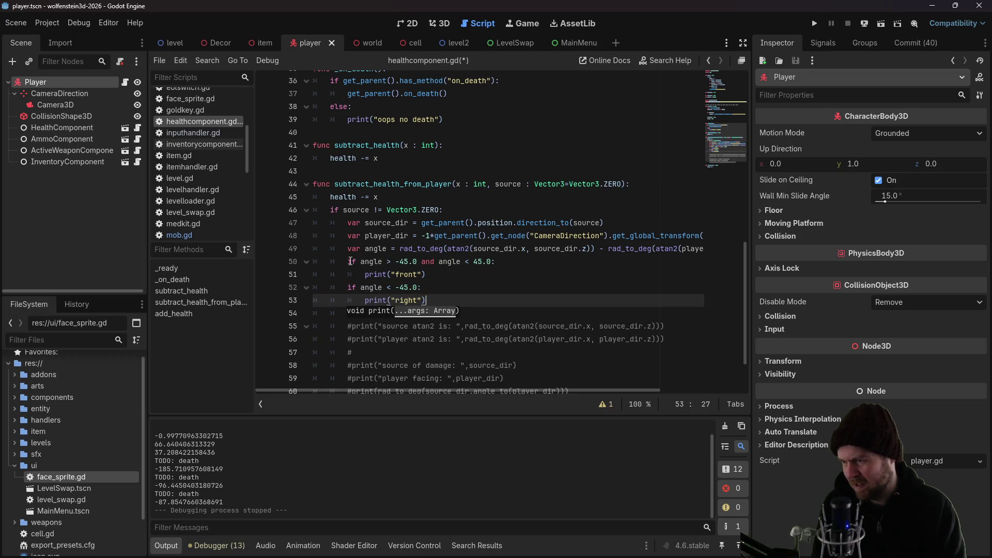
Add the 'if angle > 45.0' branch printing "left", save and launch the game
{"action": "key", "text": "End"}
{"action": "key", "text": "Return"}
{"action": "type", "text": "f angle "}
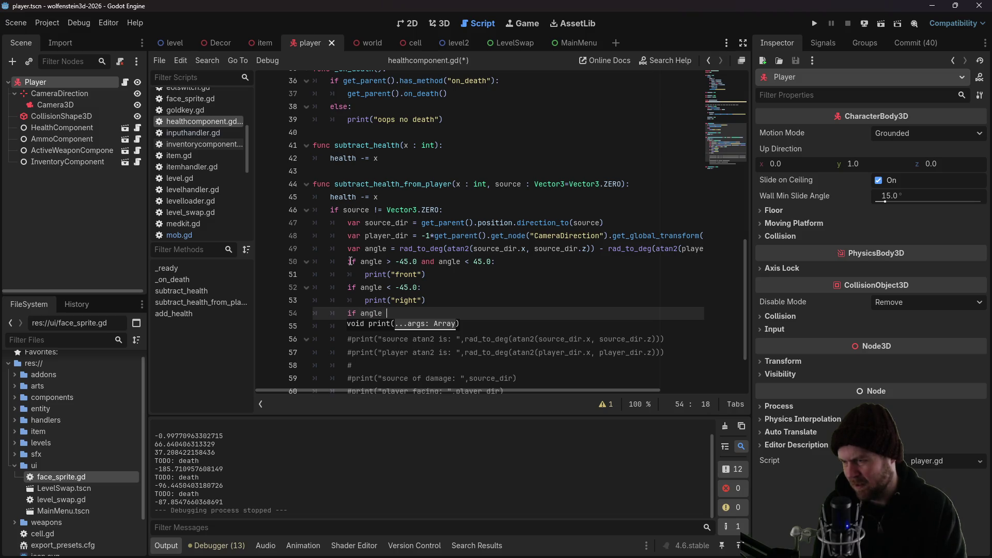
{"action": "type", "text": "> 45.0:"}
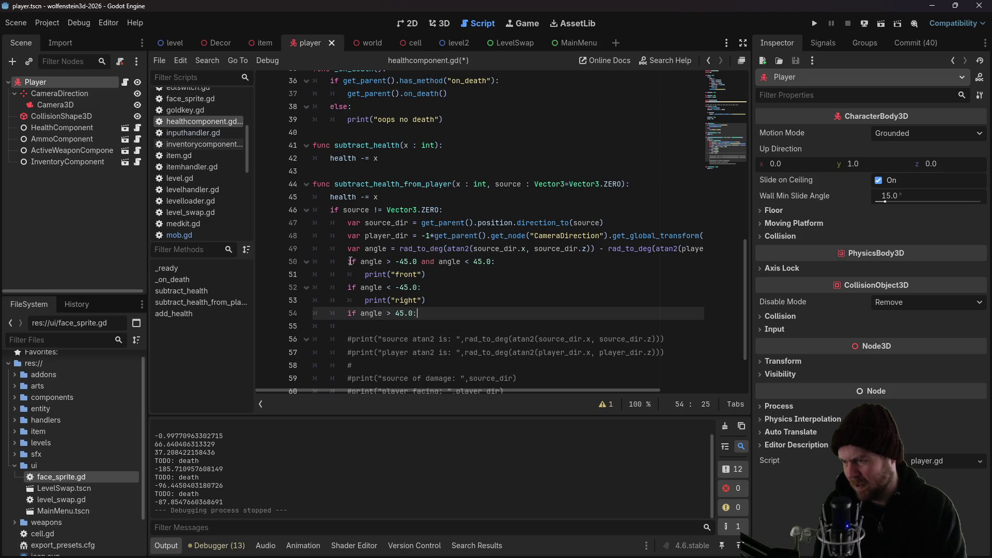
{"action": "key", "text": "Return"}
{"action": "type", "text": "print('lef"}
{"action": "key", "text": "BackSpace"}
{"action": "key", "text": "BackSpace"}
{"action": "key", "text": "BackSpace"}
{"action": "type", "text": "\"left"}
{"action": "key", "text": "ctrl+s"}
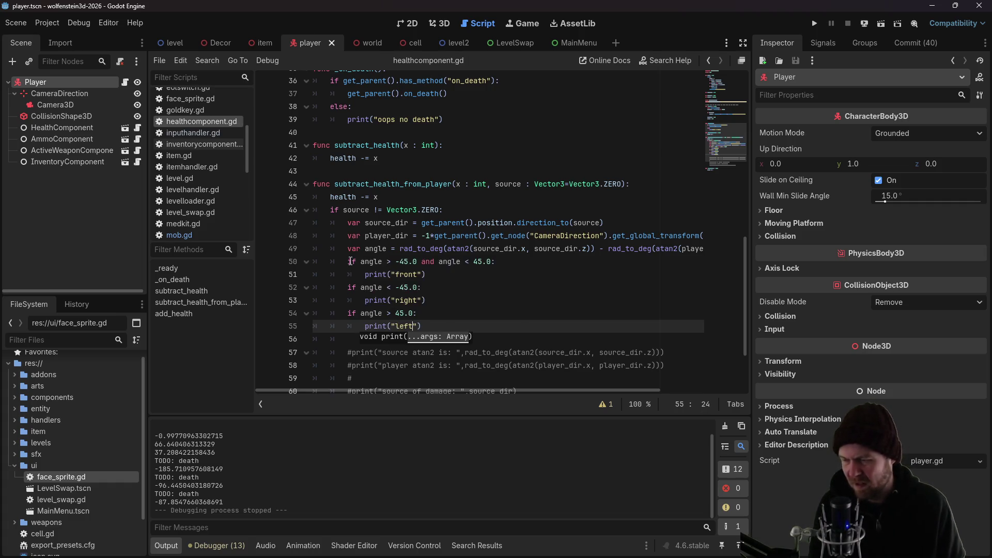
{"action": "key", "text": "F5"}
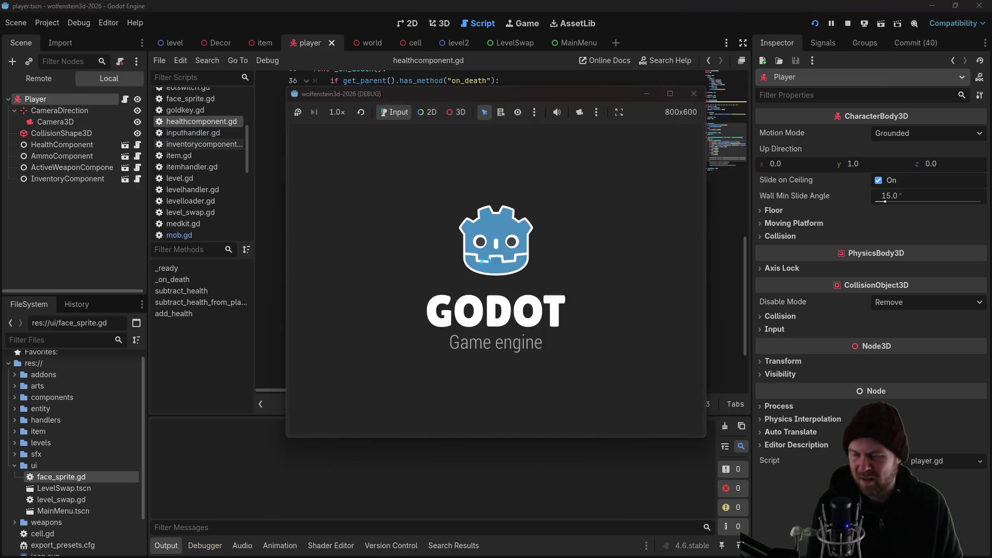
Playtest through the door, taking guard hits logged as front, left and right, then close the game
{"action": "key", "text": "Left"}
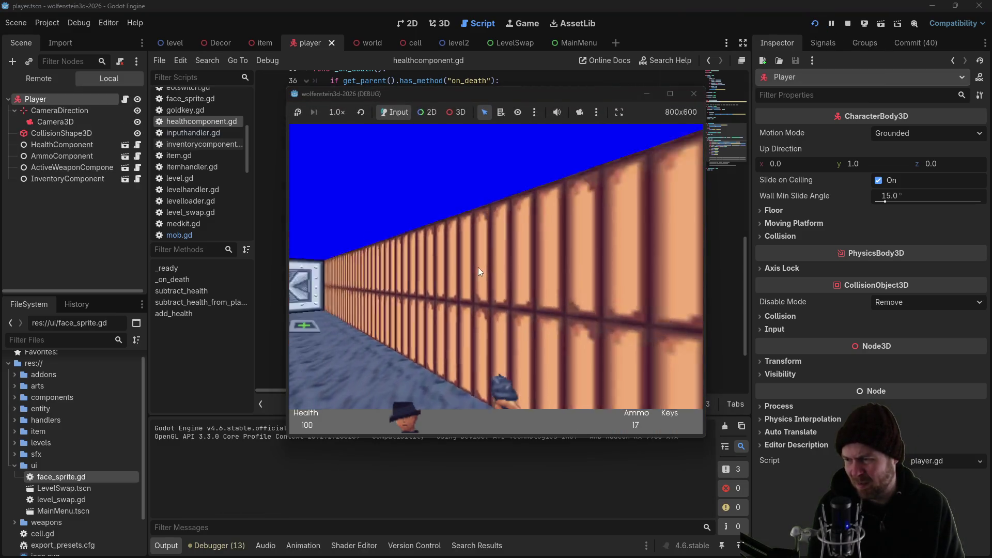
{"action": "key", "text": "Right"}
{"action": "key", "text": "Up"}
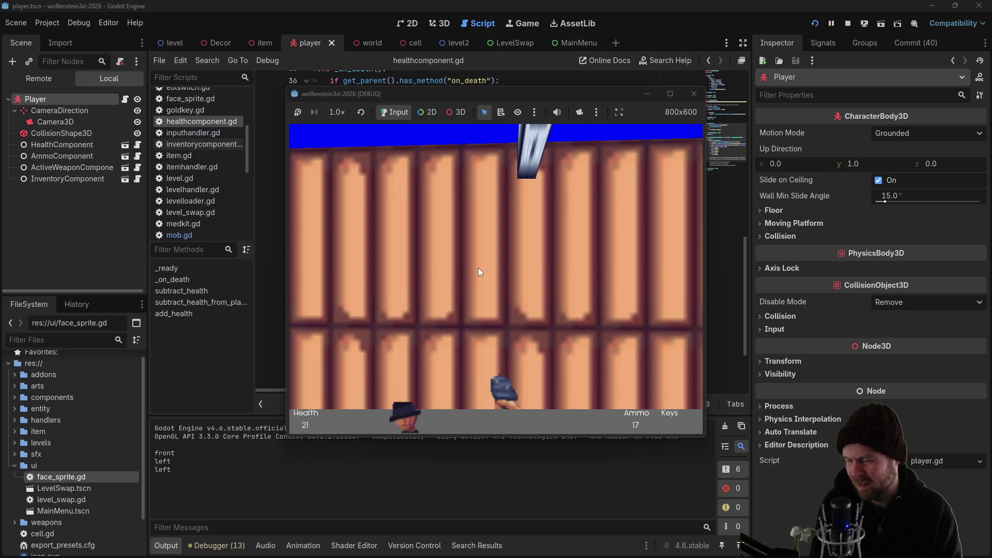
{"action": "key", "text": "Left"}
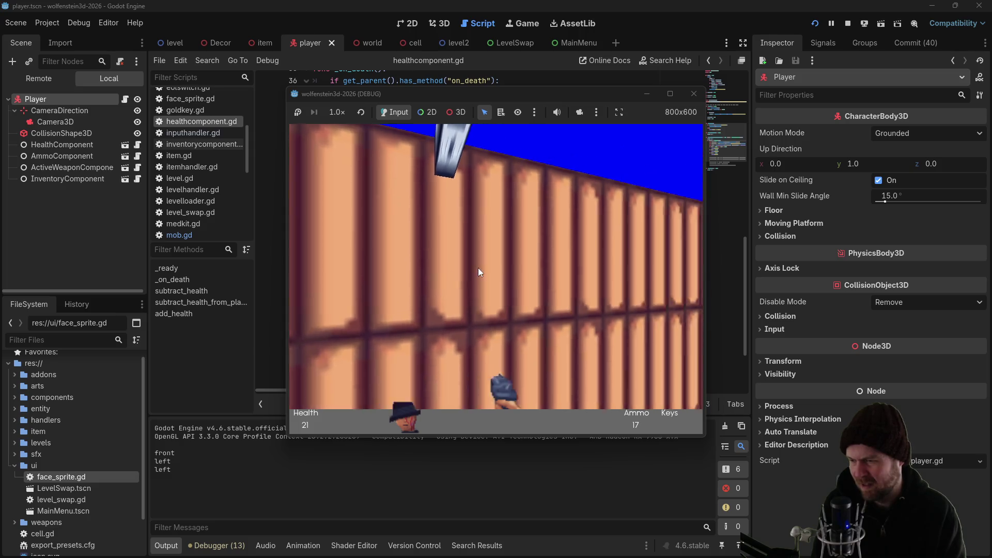
{"action": "key", "text": "Right"}
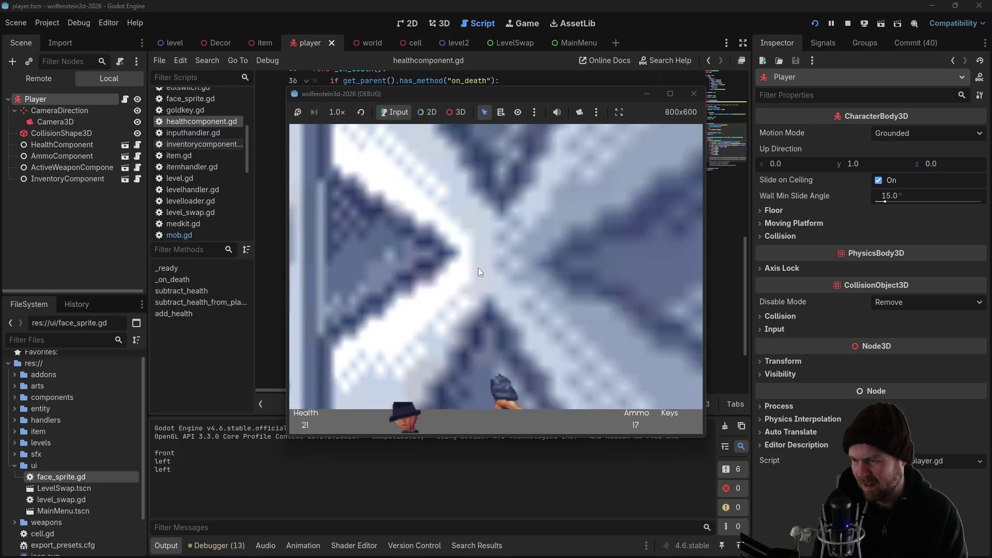
{"action": "key", "text": "Right"}
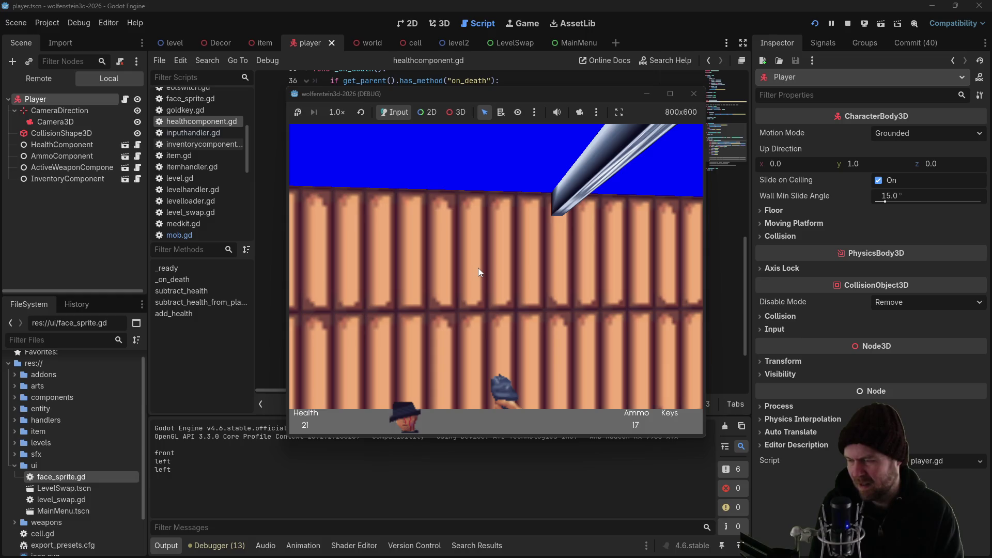
{"action": "key", "text": "Right"}
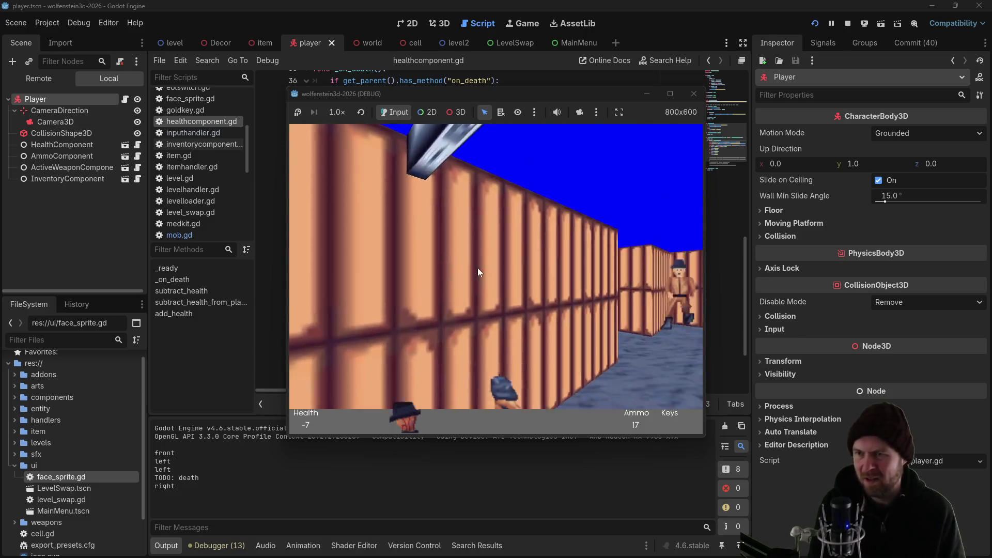
{"action": "left_click", "coordinate": [686, 98]}
{"action": "left_click", "coordinate": [360, 287]}
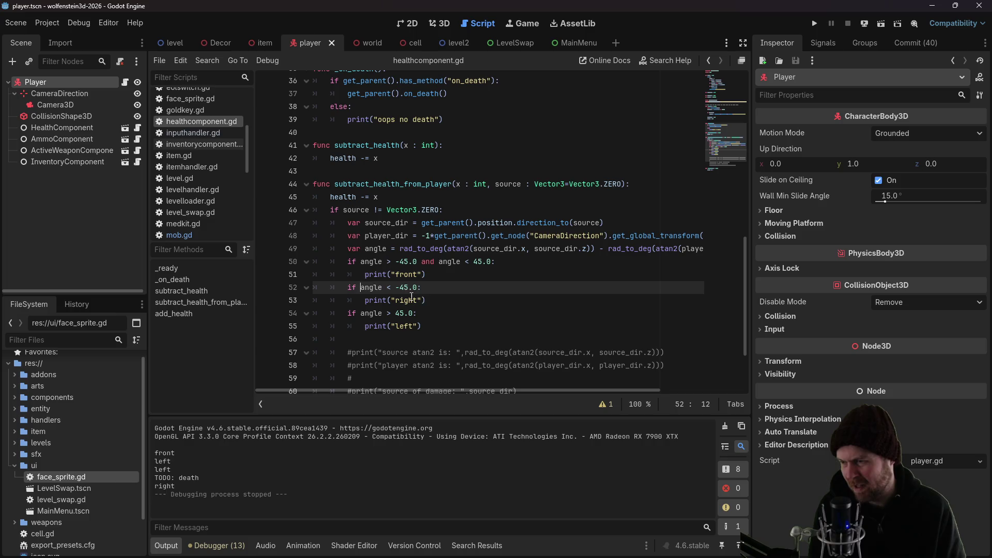
Delete the commented-out debug print lines from the health script
{"action": "mouse_move", "coordinate": [442, 337]}
{"action": "left_mouse_down"}
{"action": "mouse_move", "coordinate": [465, 361]}
{"action": "mouse_move", "coordinate": [517, 385]}
{"action": "mouse_move", "coordinate": [533, 333]}
{"action": "mouse_move", "coordinate": [587, 339]}
{"action": "left_mouse_up"}
{"action": "key", "text": "BackSpace"}
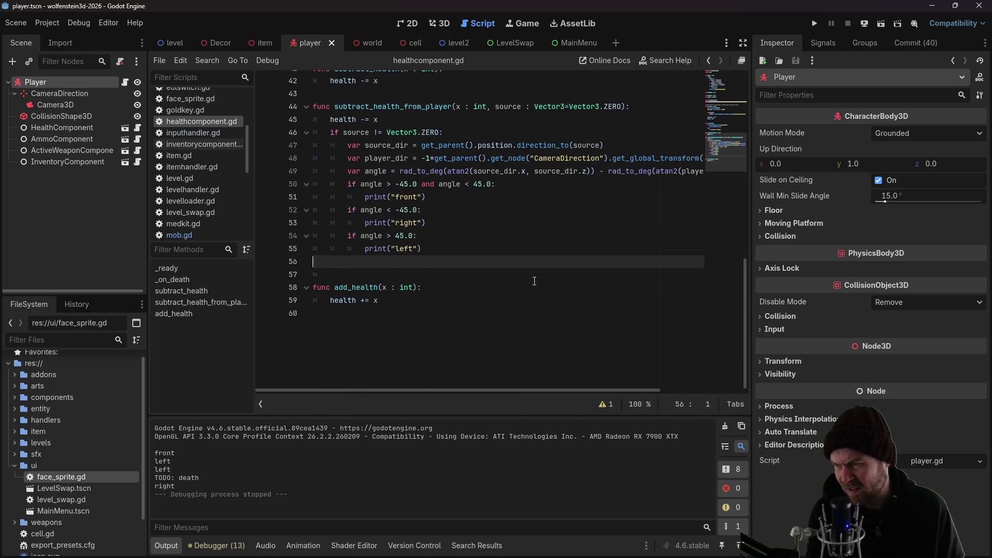
{"action": "key", "text": "BackSpace"}
{"action": "scroll", "coordinate": [517, 272], "scroll_direction": "up", "scroll_amount": 3}
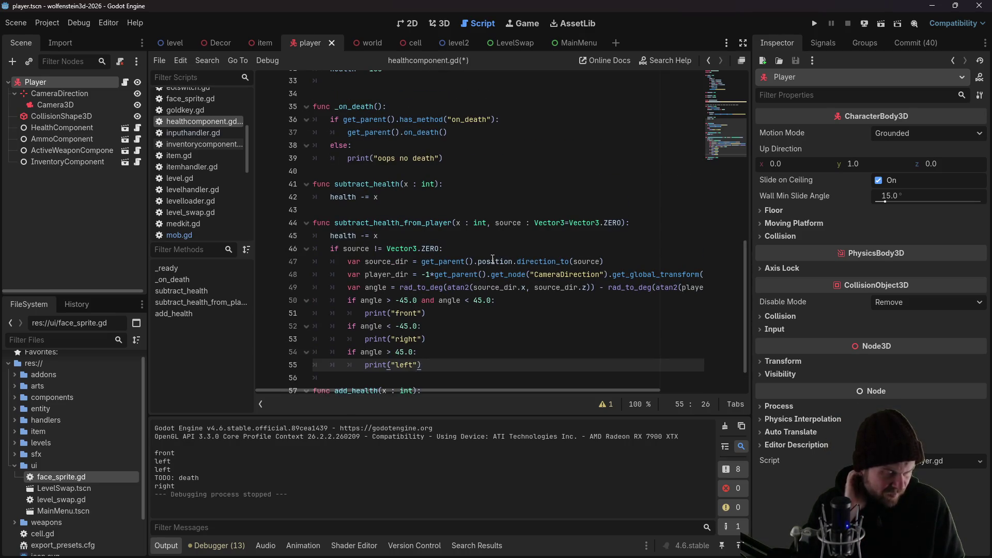
Move the angle < -45 'right' branch below the 'left' branch, fix its indentation, and save
{"action": "left_click", "coordinate": [427, 314]}
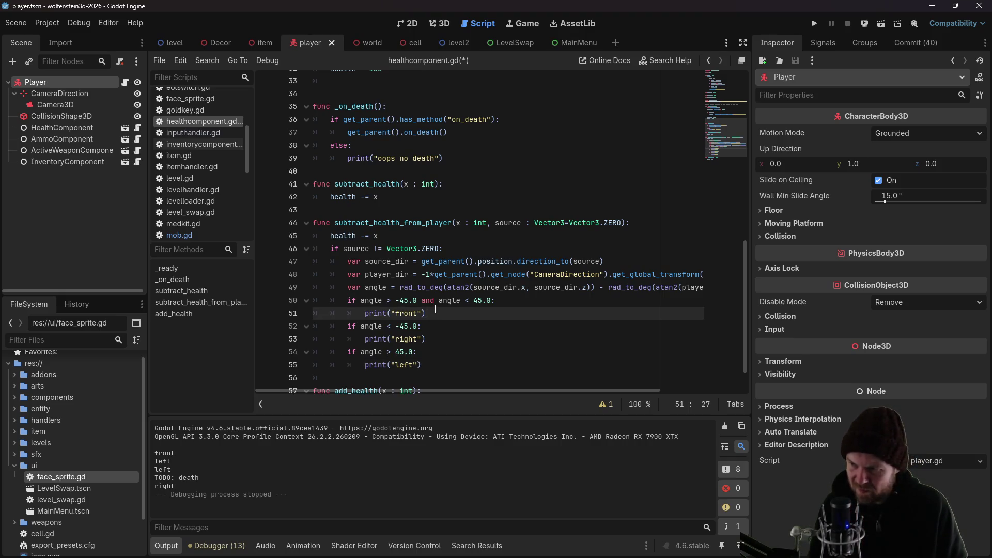
{"action": "left_click_drag", "start_coordinate": [436, 339], "coordinate": [278, 329]}
{"action": "key", "text": "ctrl+c"}
{"action": "key", "text": "BackSpace"}
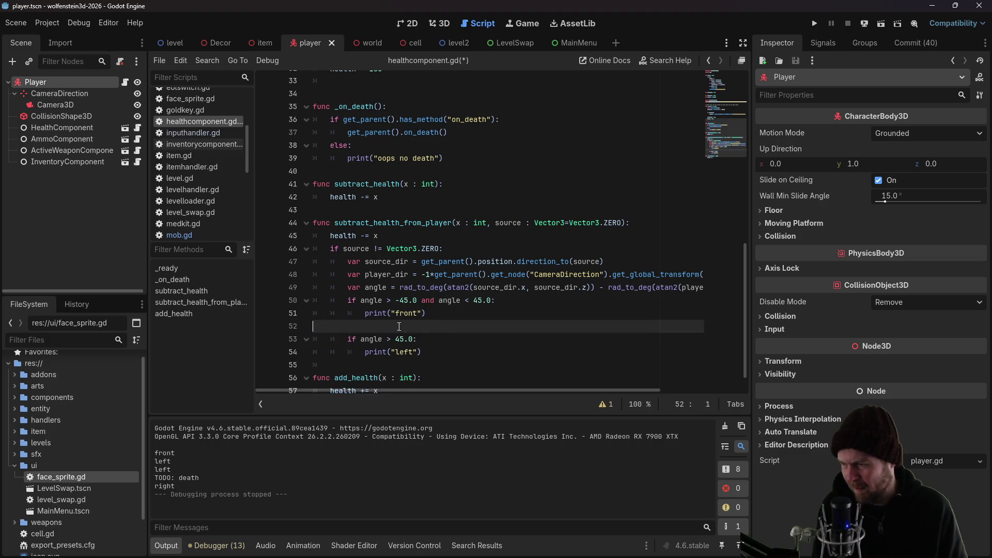
{"action": "key", "text": "BackSpace"}
{"action": "key", "text": "Down"}
{"action": "key", "text": "Down"}
{"action": "key", "text": "Return"}
{"action": "type", "text": "="}
{"action": "key", "text": "BackSpace"}
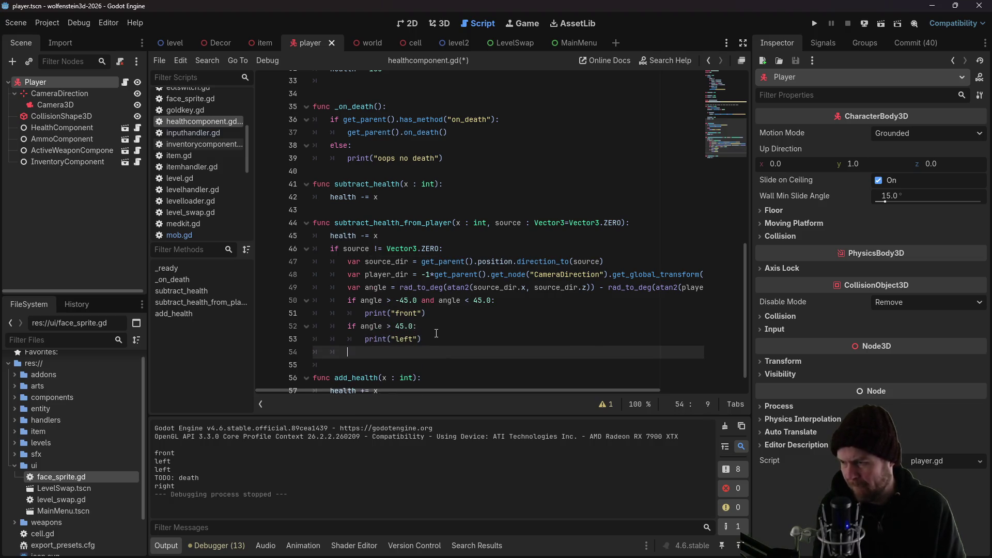
{"action": "key", "text": "ctrl+v"}
{"action": "left_click", "coordinate": [372, 350]}
{"action": "key", "text": "BackSpace"}
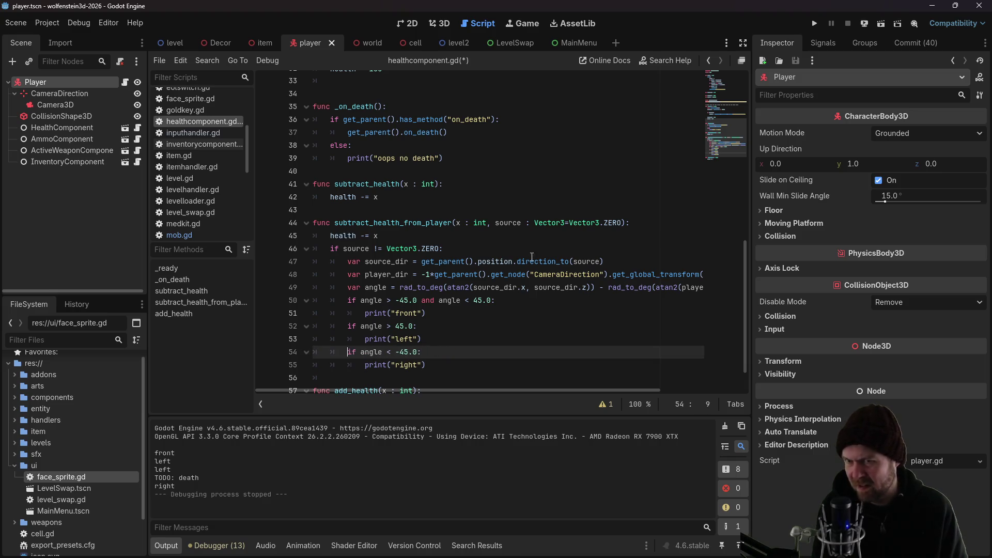
{"action": "key", "text": "ctrl+s"}
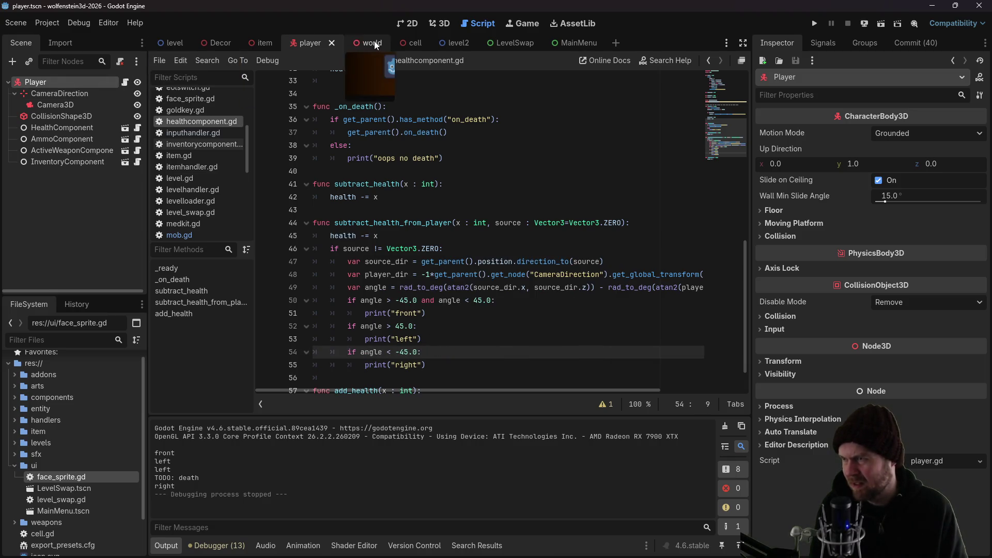
View the world scene's FaceSprite, then return to healthcomponent.gd and delete print("front")
{"action": "left_click", "coordinate": [374, 42]}
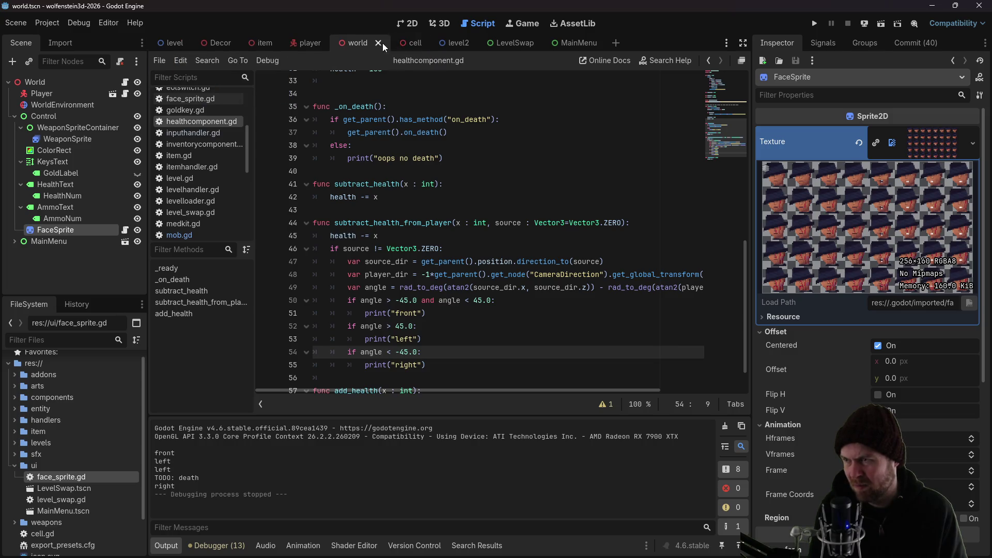
{"action": "left_click", "coordinate": [709, 61]}
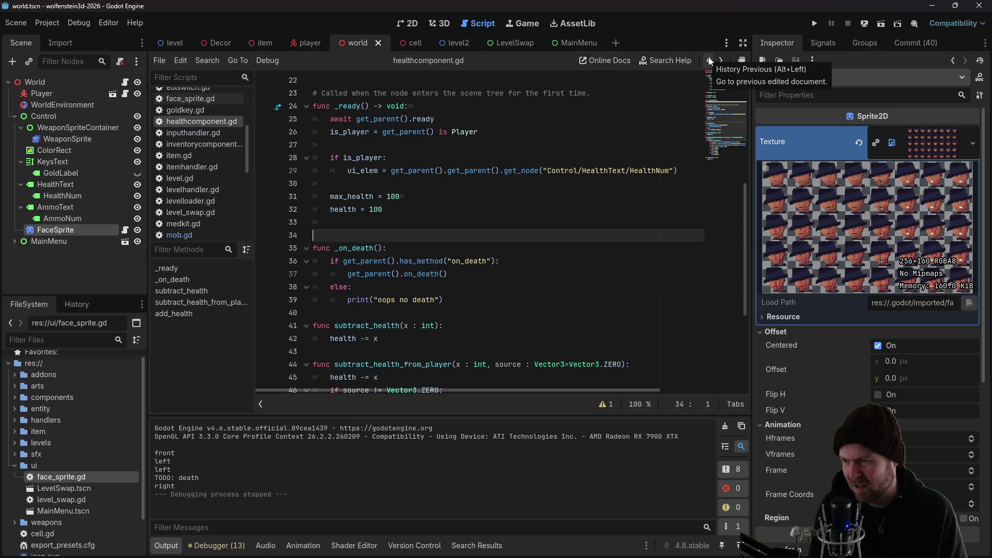
{"action": "scroll", "coordinate": [511, 272], "scroll_direction": "down", "scroll_amount": 3}
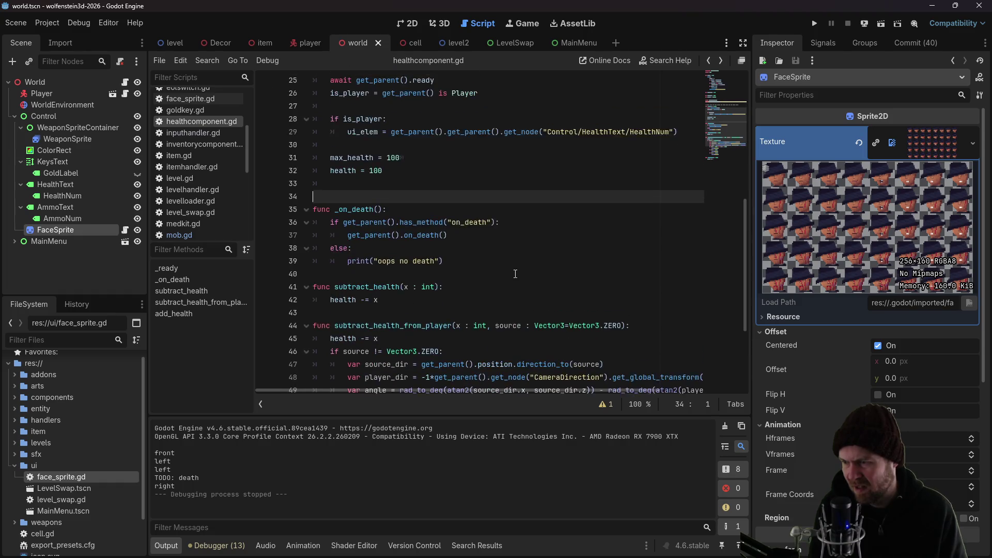
{"action": "scroll", "coordinate": [512, 272], "scroll_direction": "down", "scroll_amount": 2}
{"action": "left_click", "coordinate": [500, 275]}
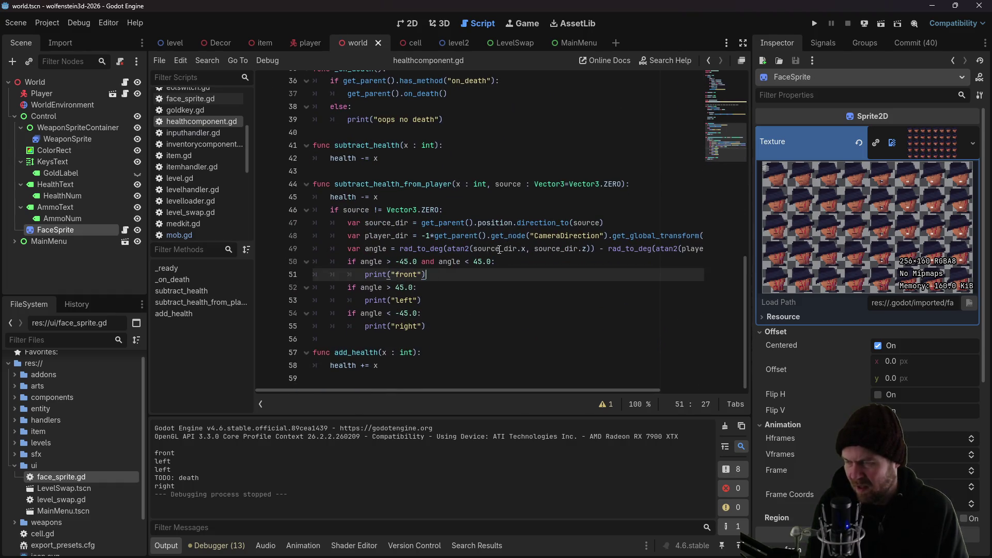
{"action": "key", "text": "ctrl+BackSpace"}
{"action": "key", "text": "ctrl+BackSpace"}
{"action": "key", "text": "ctrl+BackSpace"}
Start an emit_signal call for on_damage_direction with 0 in place of the front print
{"action": "type", "text": "emit_signal("}
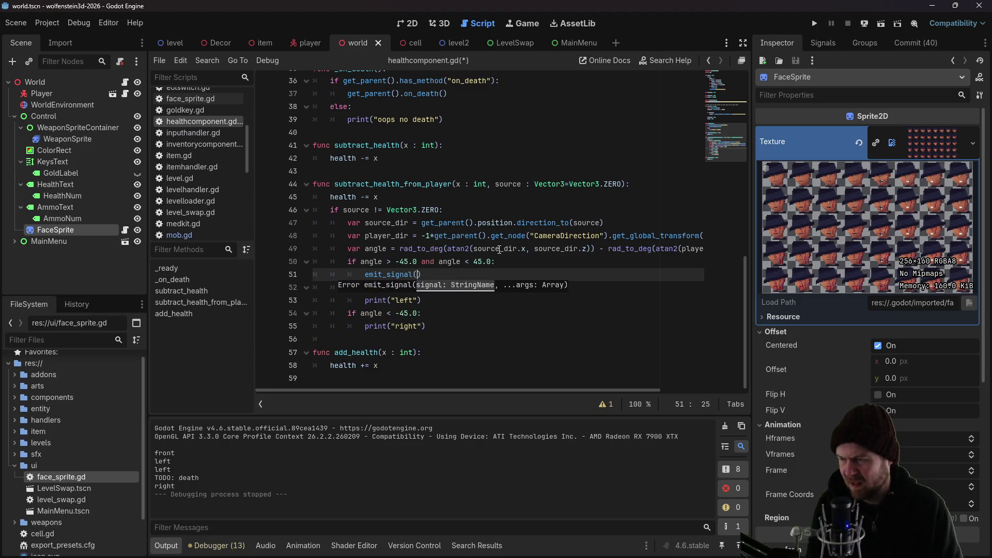
{"action": "scroll", "coordinate": [458, 228], "scroll_direction": "up", "scroll_amount": 1}
{"action": "scroll", "coordinate": [458, 228], "scroll_direction": "up", "scroll_amount": 5}
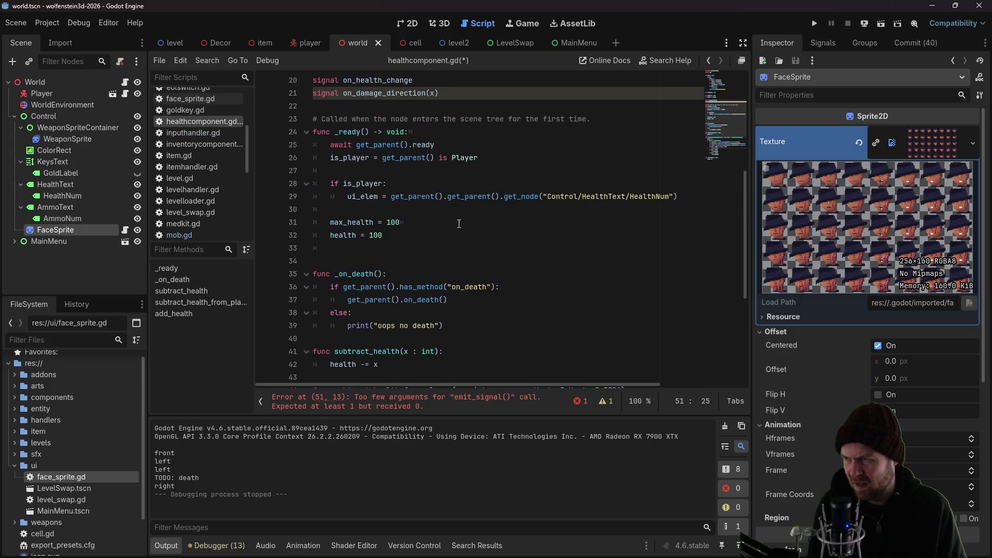
{"action": "scroll", "coordinate": [459, 224], "scroll_direction": "down", "scroll_amount": 5}
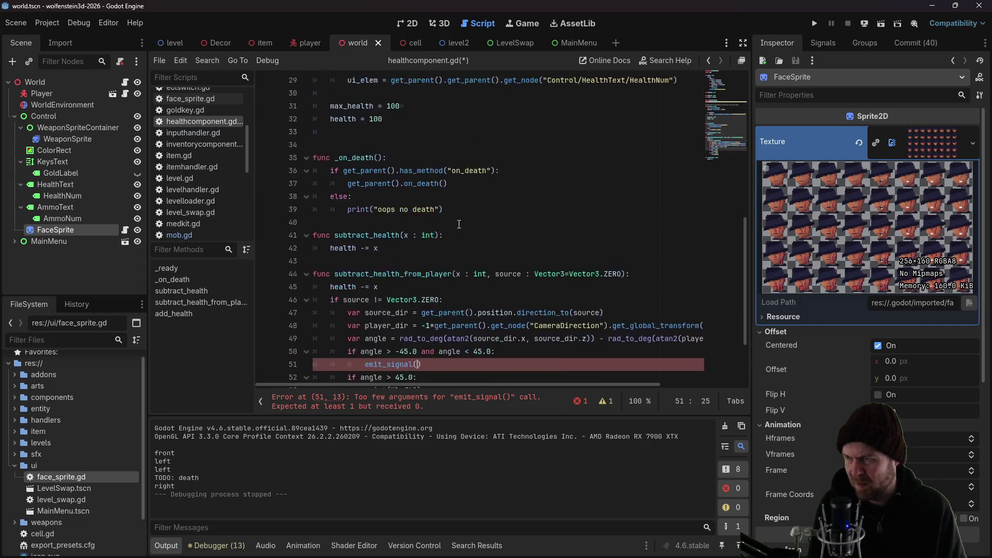
{"action": "type", "text": "on_da"}
{"action": "type", "text": "mage_direction("}
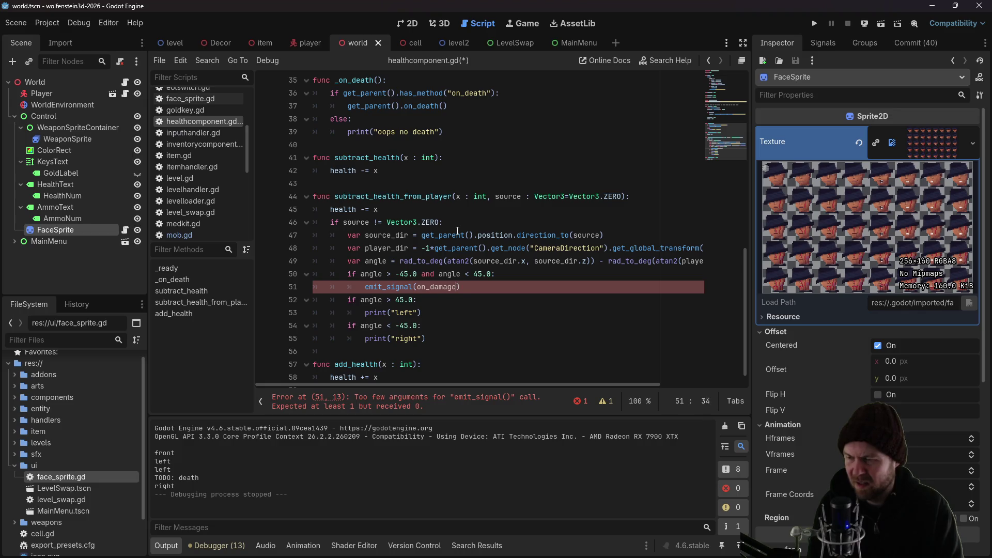
{"action": "type", "text": "0"}
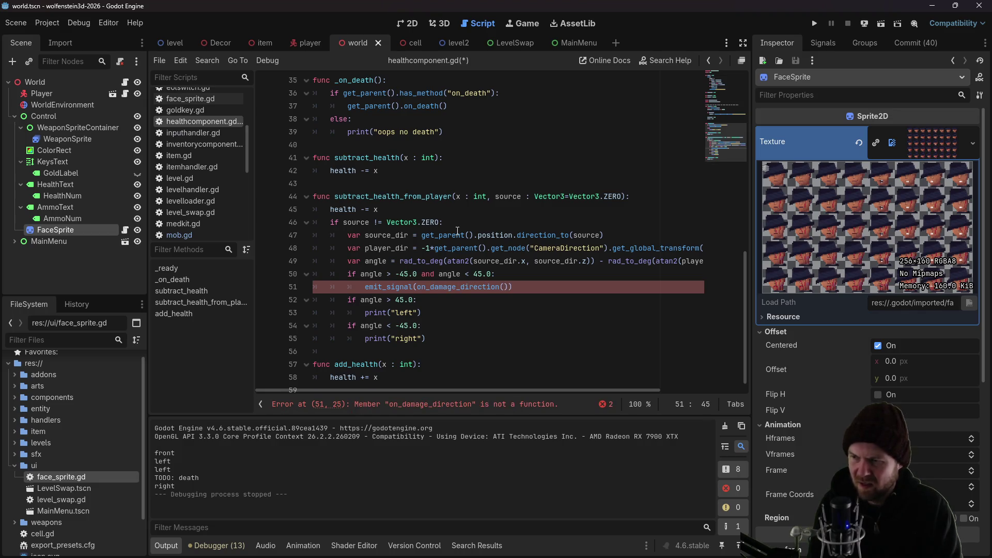
{"action": "key", "text": "Down"}
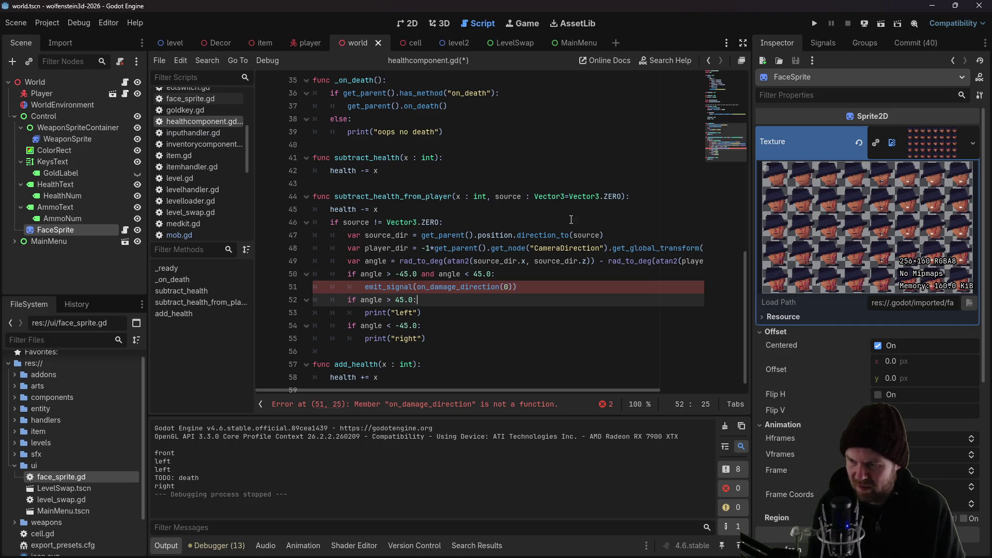
{"action": "key", "text": "Up"}
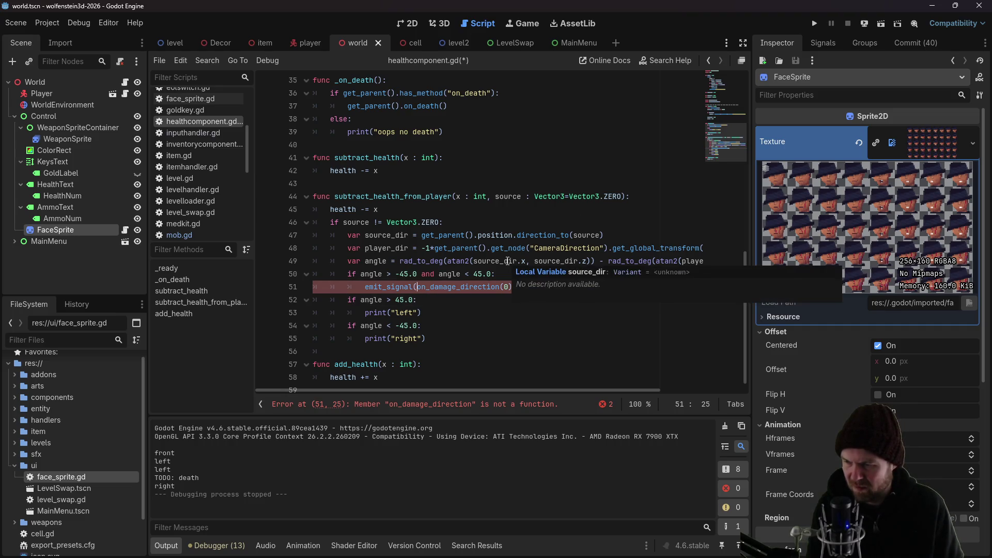
Correct it to emit_signal("on_damage_direction", 0) with the signal name quoted
{"action": "left_click", "coordinate": [505, 287]}
{"action": "key", "text": "BackSpace"}
{"action": "type", "text": ","}
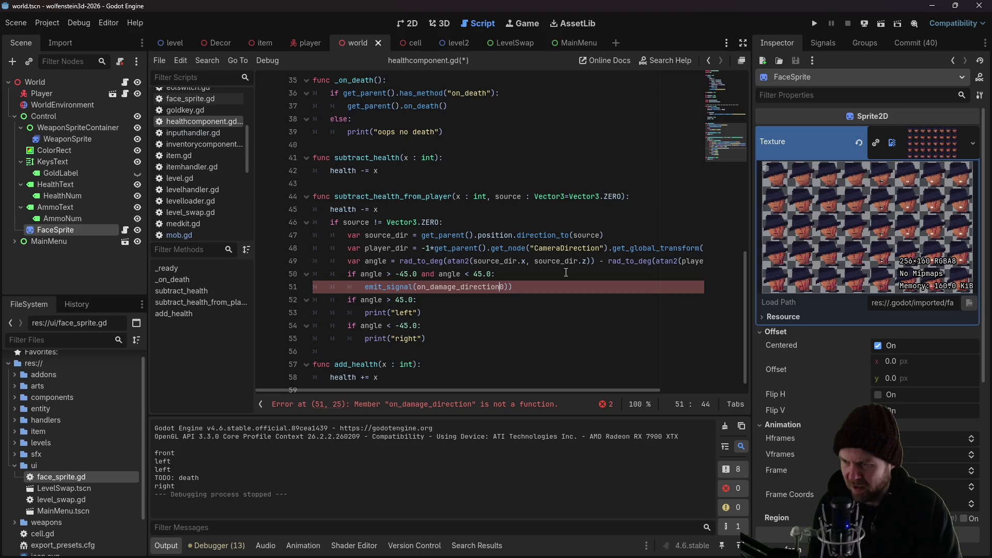
{"action": "key", "text": "End"}
{"action": "key", "text": "BackSpace"}
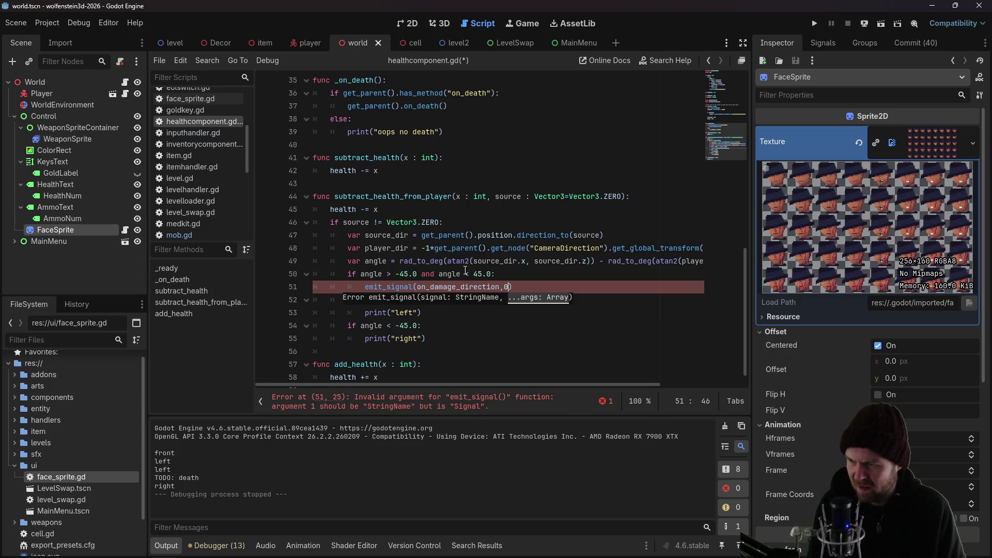
{"action": "left_click", "coordinate": [418, 287]}
{"action": "type", "text": "\""}
{"action": "key", "text": "Right"}
{"action": "key", "text": "Right"}
{"action": "key", "text": "Right"}
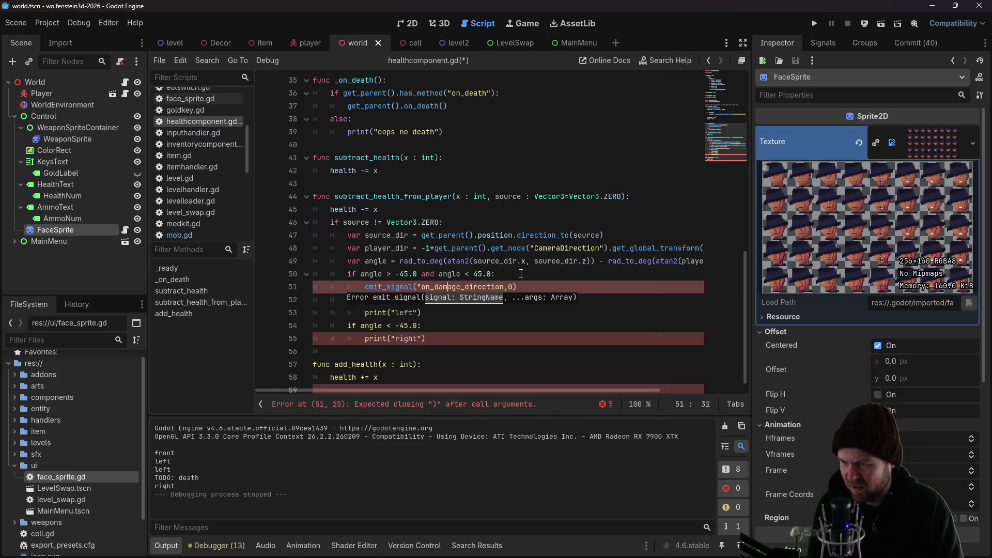
{"action": "key", "text": "Left"}
{"action": "type", "text": "\""}
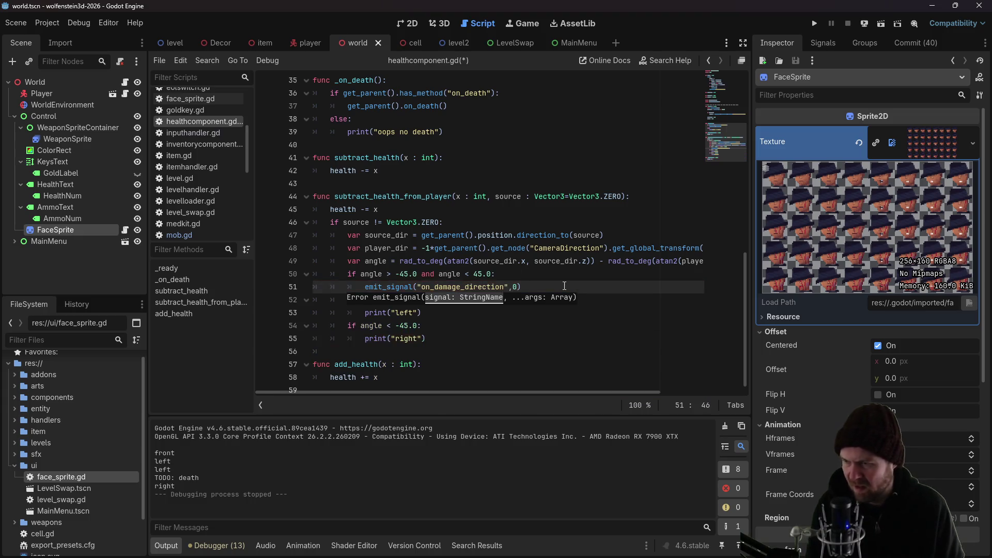
Copy the emit_signal statement over the print("left") and print("right") lines
{"action": "left_click_drag", "start_coordinate": [521, 287], "coordinate": [362, 292]}
{"action": "key", "text": "ctrl+c"}
{"action": "left_click", "coordinate": [429, 313]}
{"action": "key", "text": "shift+Home"}
{"action": "key", "text": "ctrl+v"}
{"action": "left_click", "coordinate": [435, 339]}
{"action": "key", "text": "shift+Home"}
{"action": "key", "text": "ctrl+v"}
Change the left-case argument to 1 and the right-case argument to 2
{"action": "left_click", "coordinate": [516, 313]}
{"action": "key", "text": "BackSpace"}
{"action": "type", "text": "1"}
{"action": "key", "text": "Down"}
{"action": "key", "text": "Down"}
{"action": "key", "text": "BackSpace"}
{"action": "type", "text": "2"}
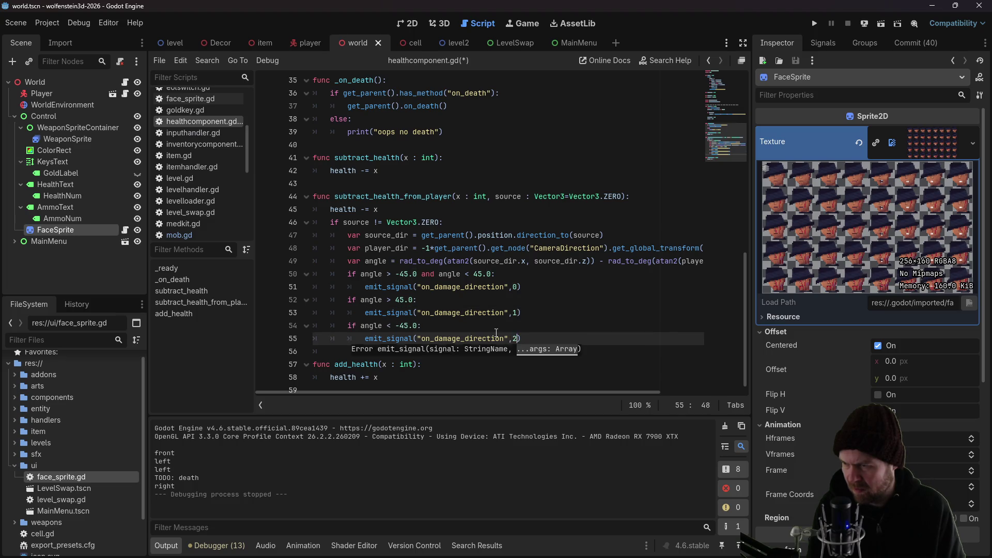
Add # right, # left and # front comments to the conditions and save
{"action": "left_click", "coordinate": [496, 326]}
{"action": "type", "text": "right"}
{"action": "key", "text": "Up"}
{"action": "key", "text": "Up"}
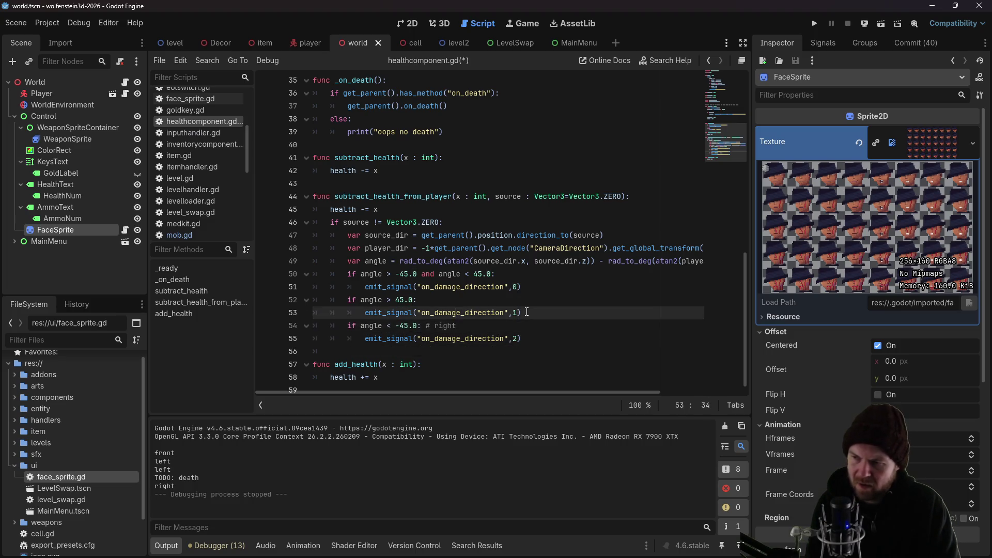
{"action": "type", "text": " # left"}
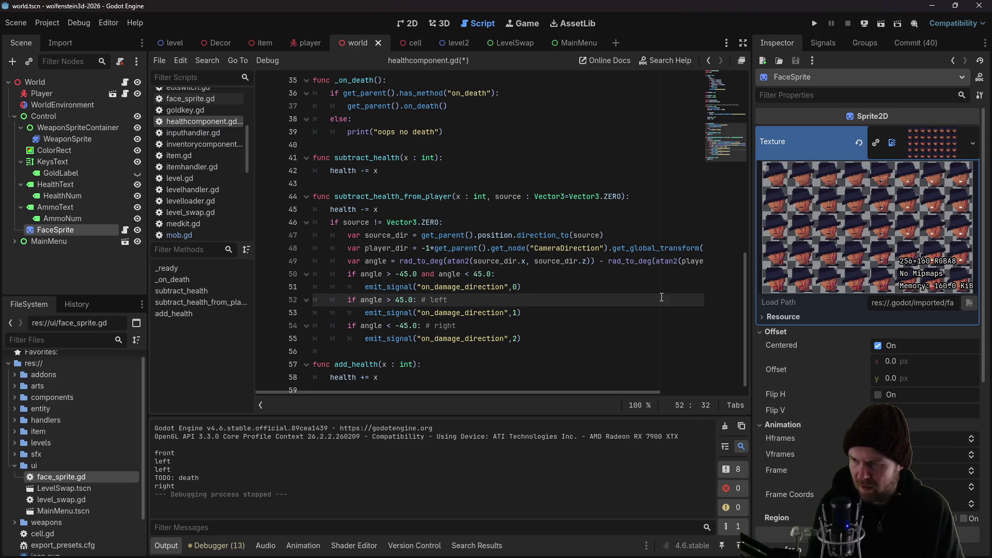
{"action": "left_click", "coordinate": [557, 270]}
{"action": "type", "text": "# front"}
{"action": "key", "text": "ctrl+s"}
{"action": "left_click", "coordinate": [476, 195]}
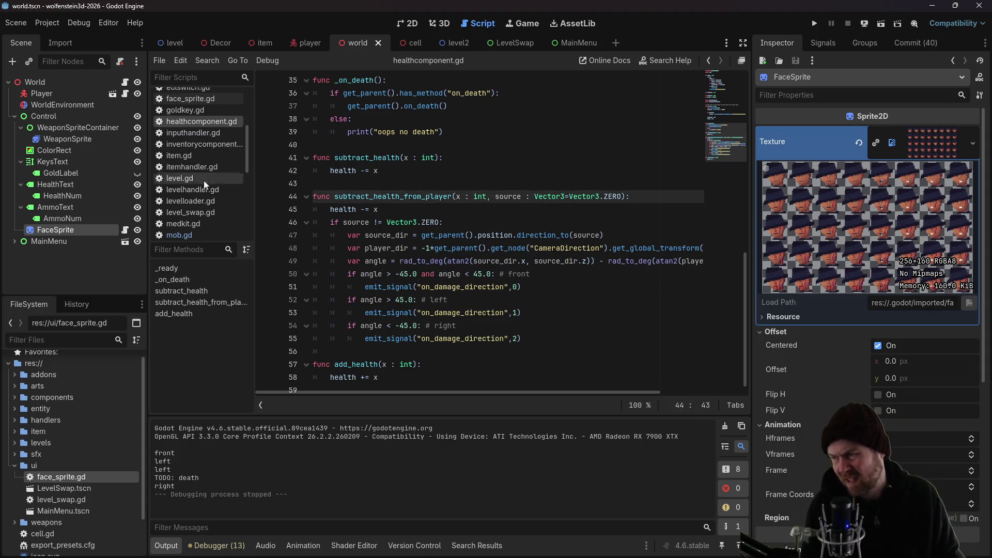
In face_sprite.gd's _ready, add health_node.on_damage_direction.connect(damaged) below line 12 and save
{"action": "left_click", "coordinate": [124, 229]}
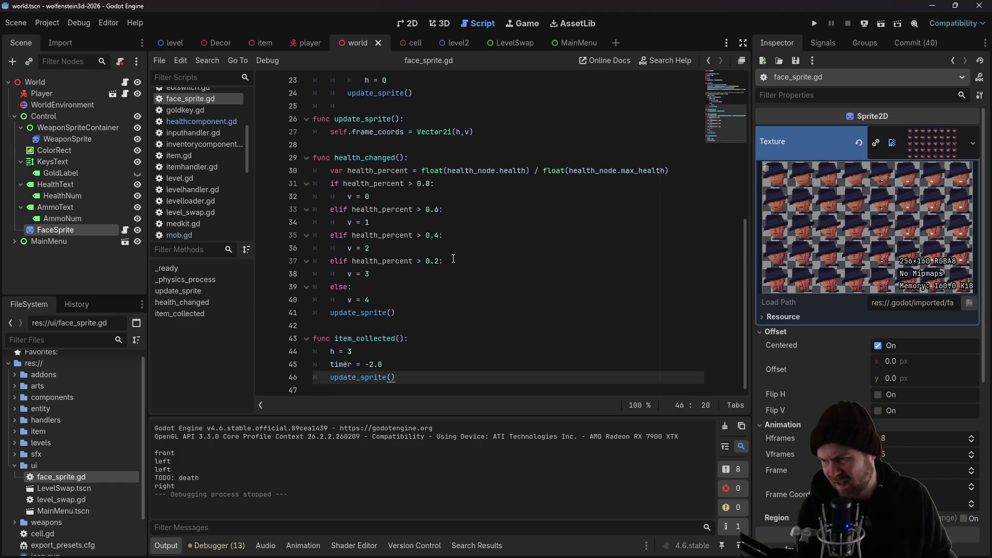
{"action": "scroll", "coordinate": [453, 259], "scroll_direction": "up", "scroll_amount": 7}
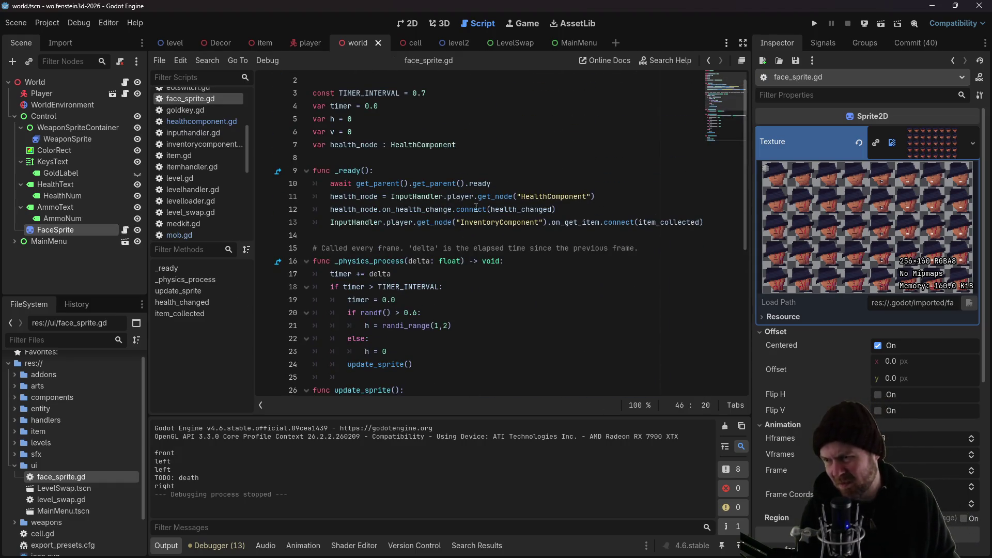
{"action": "left_click", "coordinate": [609, 210]}
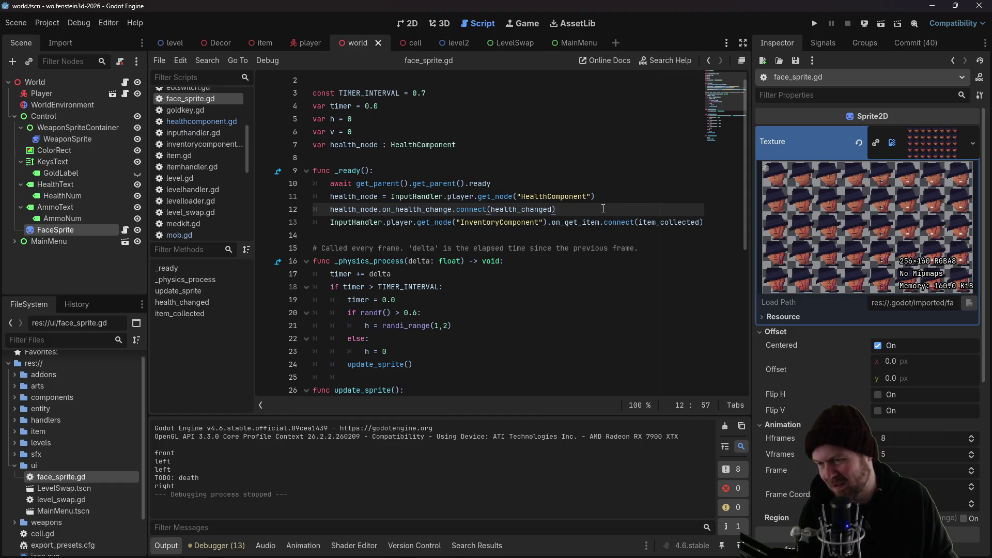
{"action": "key", "text": "Return"}
{"action": "type", "text": "health"}
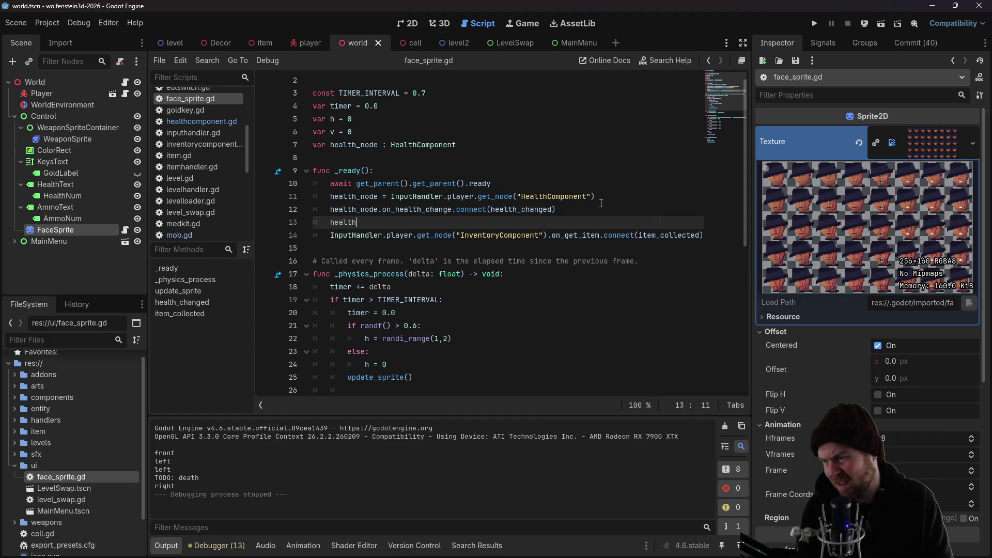
{"action": "type", "text": "_node.on_"}
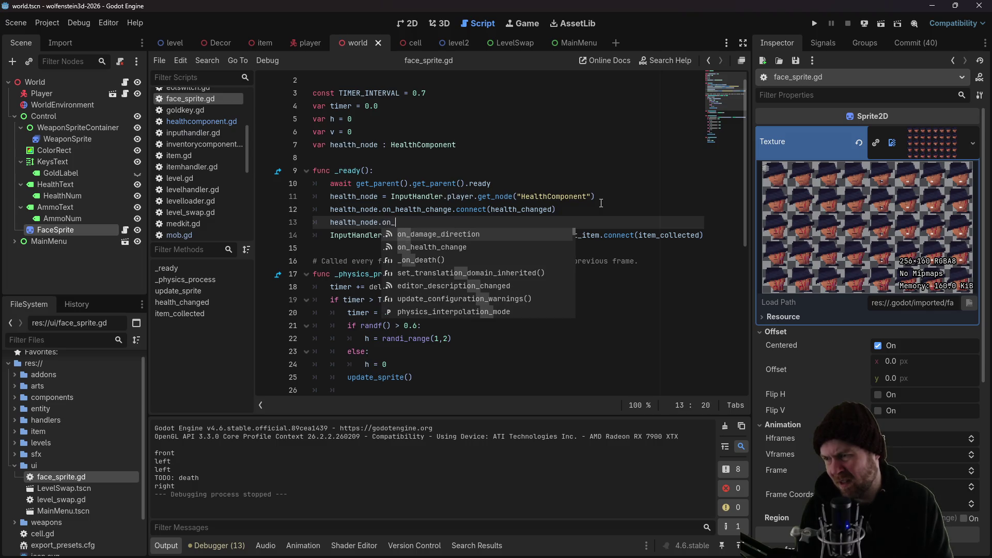
{"action": "key", "text": "Return"}
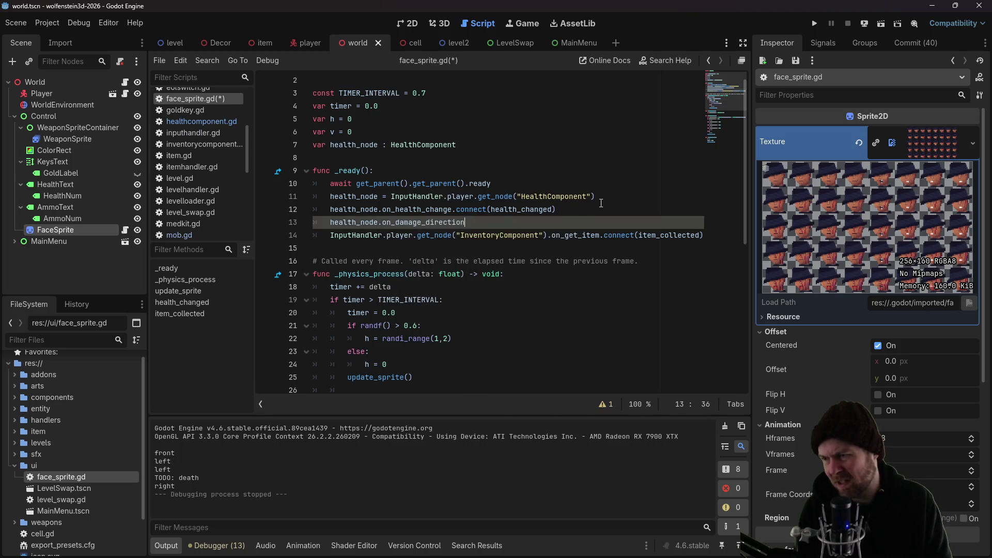
{"action": "type", "text": "connect(damage"}
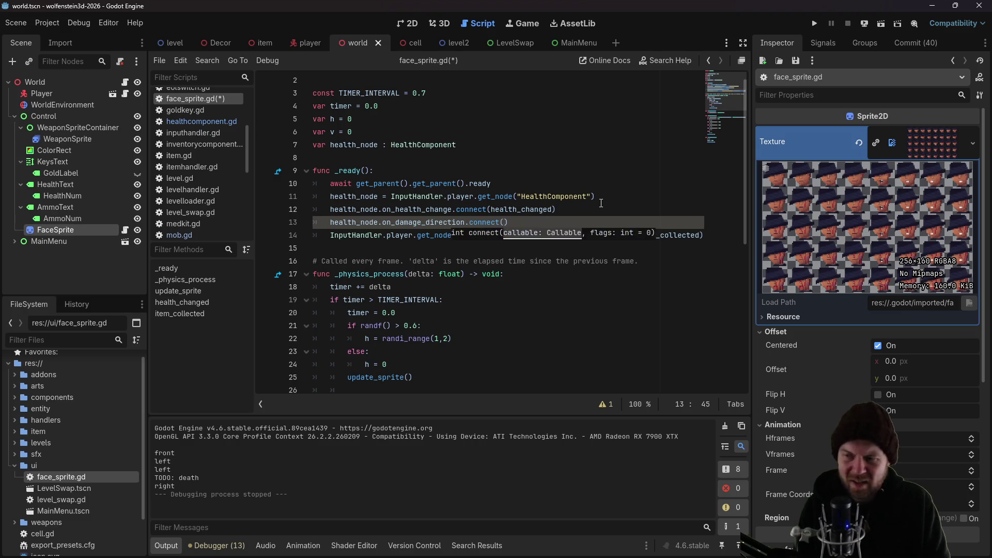
{"action": "type", "text": "d"}
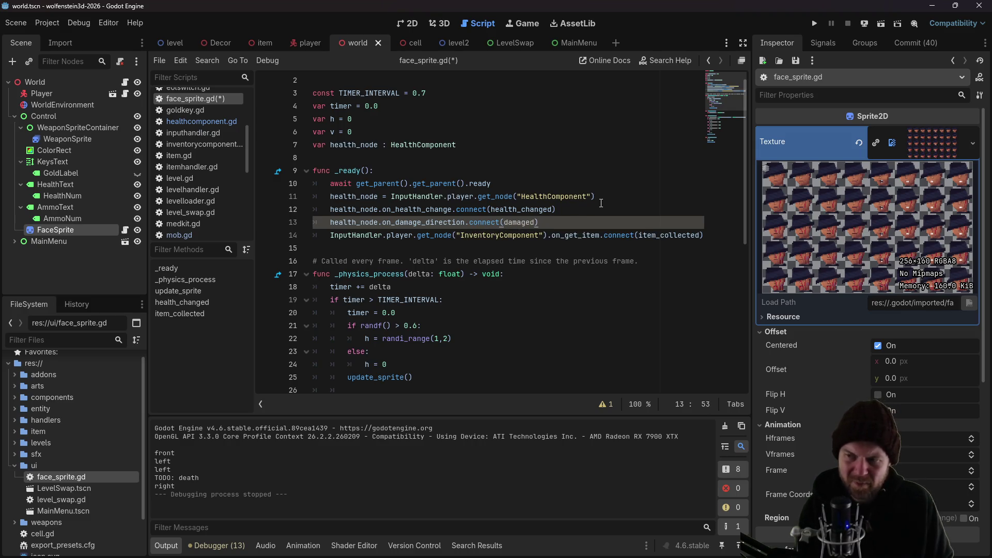
{"action": "scroll", "coordinate": [592, 211], "scroll_direction": "down", "scroll_amount": 3}
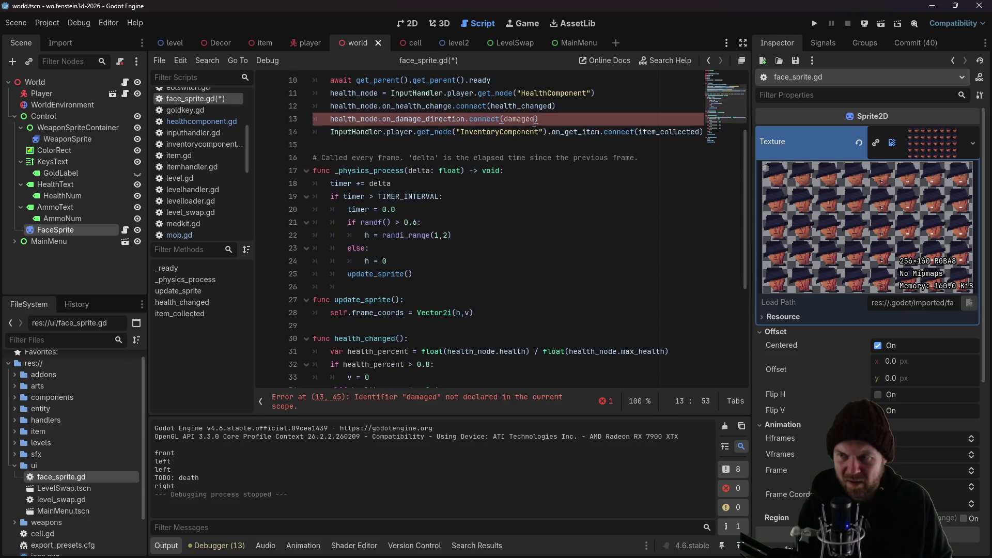
{"action": "type", "text": "(x"}
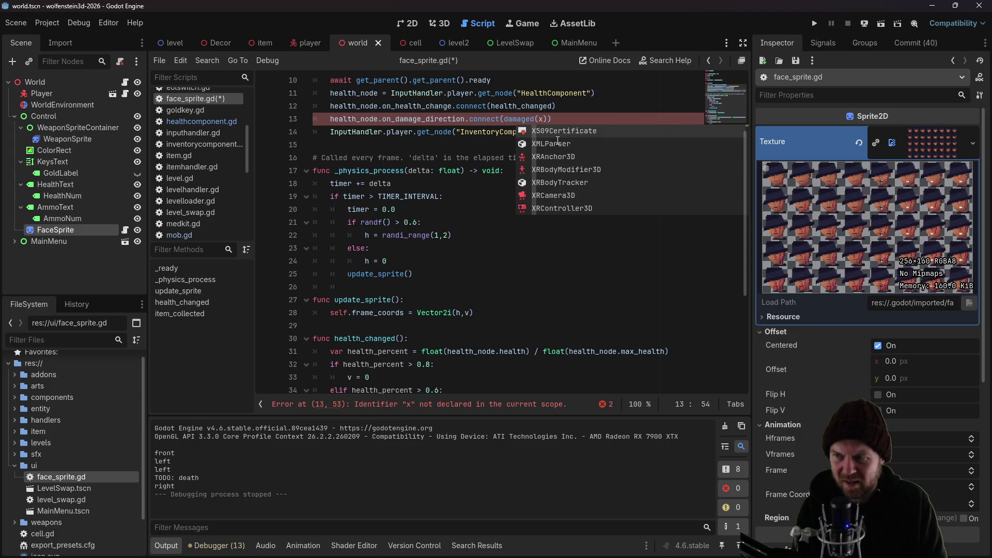
{"action": "key", "text": "BackSpace"}
{"action": "key", "text": "BackSpace"}
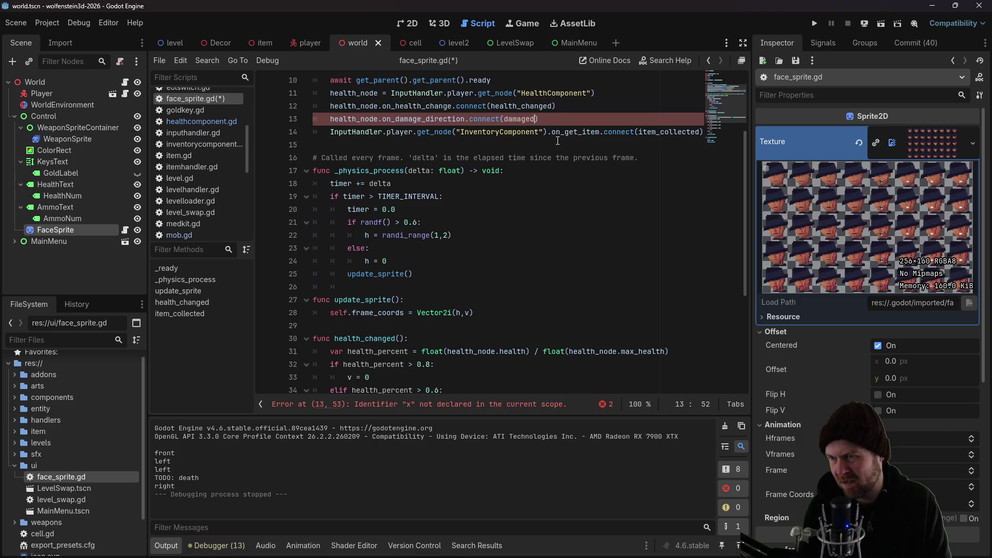
{"action": "key", "text": "ctrl+s"}
{"action": "scroll", "coordinate": [544, 223], "scroll_direction": "down", "scroll_amount": 2}
{"action": "scroll", "coordinate": [517, 259], "scroll_direction": "down", "scroll_amount": 3}
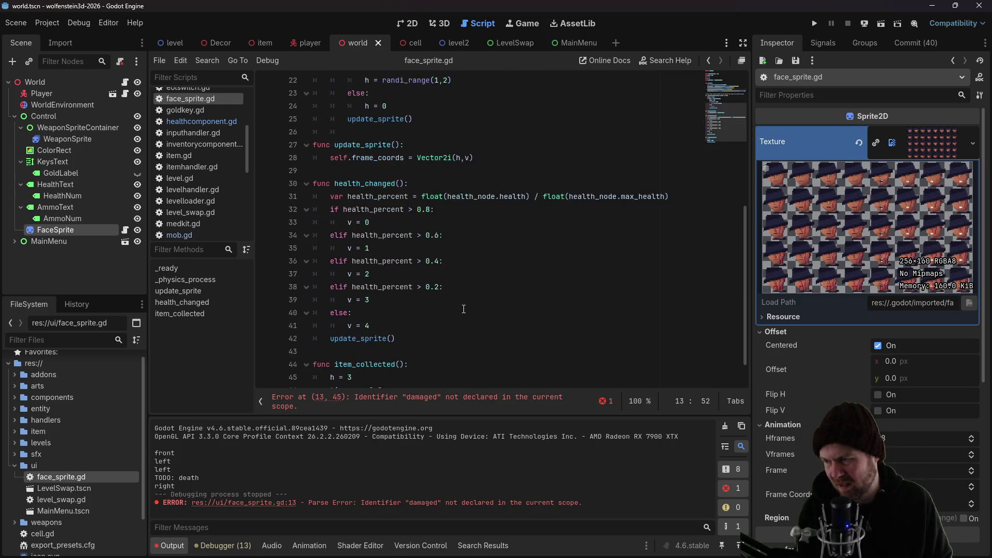
Add a func damaged(x): handler after item_collected
{"action": "scroll", "coordinate": [449, 336], "scroll_direction": "up", "scroll_amount": 1}
{"action": "scroll", "coordinate": [431, 374], "scroll_direction": "down", "scroll_amount": 1}
{"action": "left_click", "coordinate": [429, 372]}
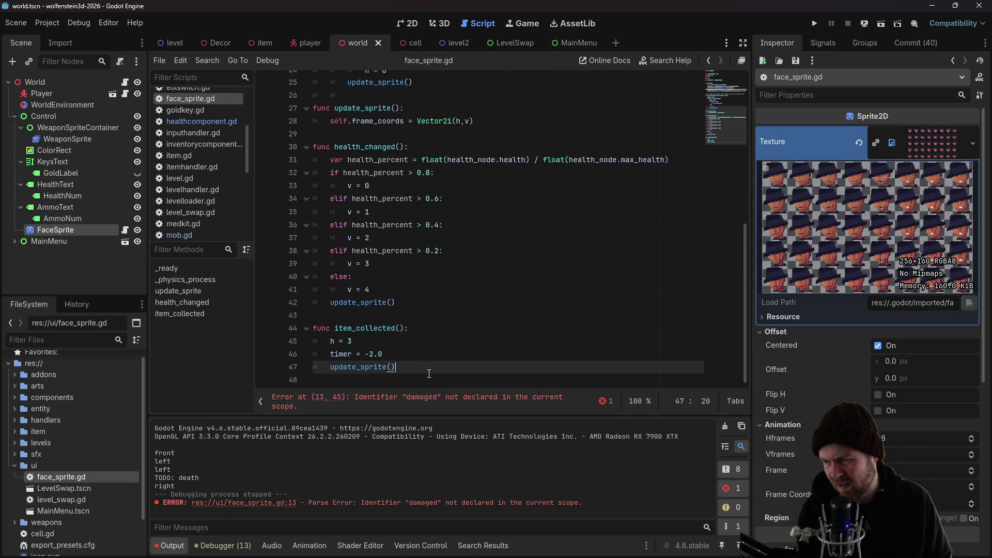
{"action": "key", "text": "Return"}
{"action": "key", "text": "Return"}
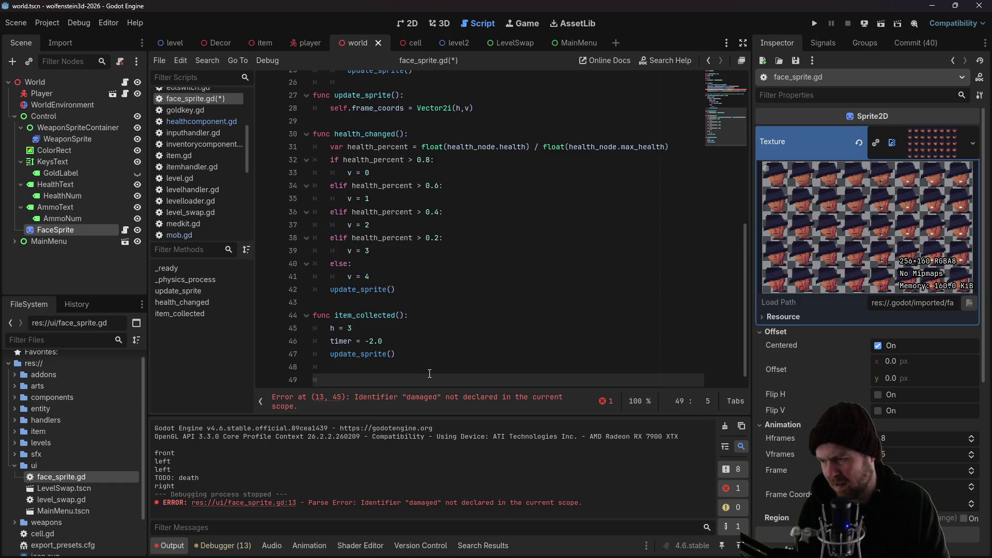
{"action": "type", "text": "func damage"}
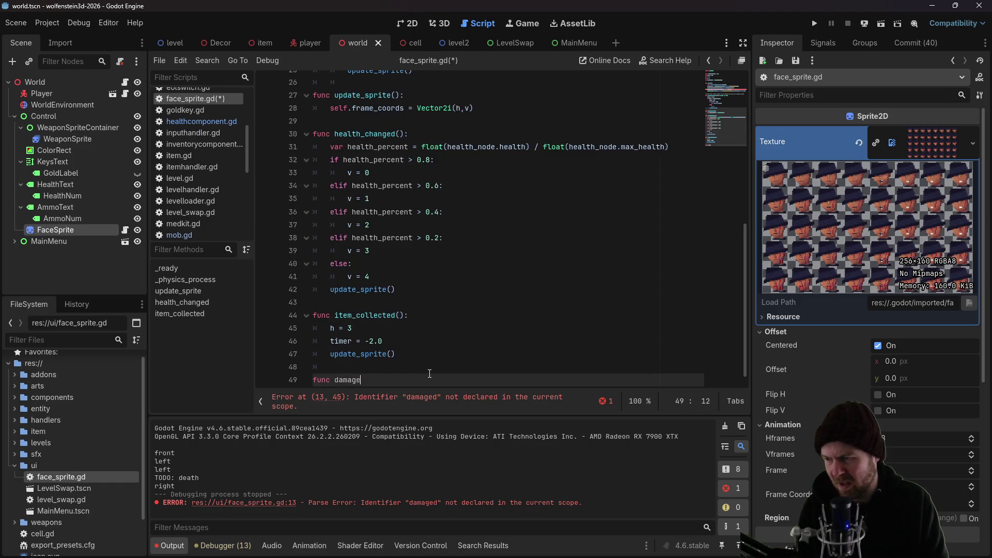
{"action": "type", "text": "d():"}
{"action": "key", "text": "Return"}
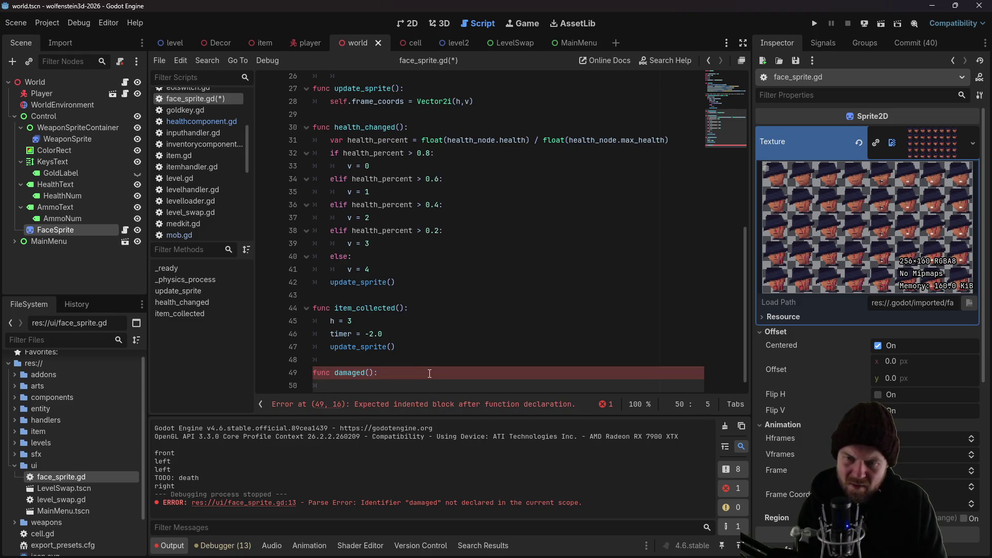
{"action": "key", "text": "Up"}
{"action": "key", "text": "End"}
{"action": "key", "text": "Left"}
{"action": "key", "text": "Left"}
{"action": "type", "text": "x"}
{"action": "key", "text": "Down"}
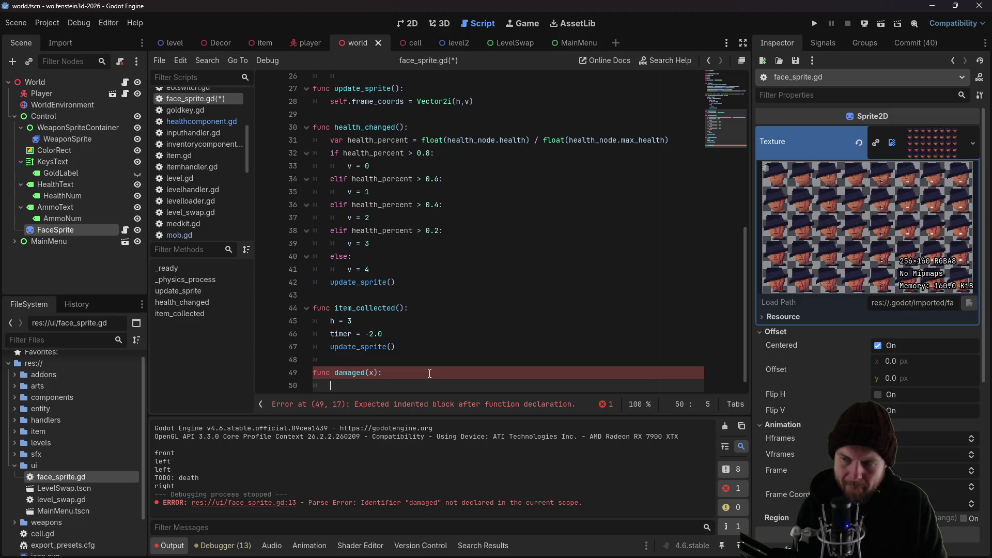
Write a match x block setting h to 5, 6 or 7 for cases '0', '1', '2', timer -2.0
{"action": "type", "text": "match x:"}
{"action": "key", "text": "Return"}
{"action": "type", "text": "'"}
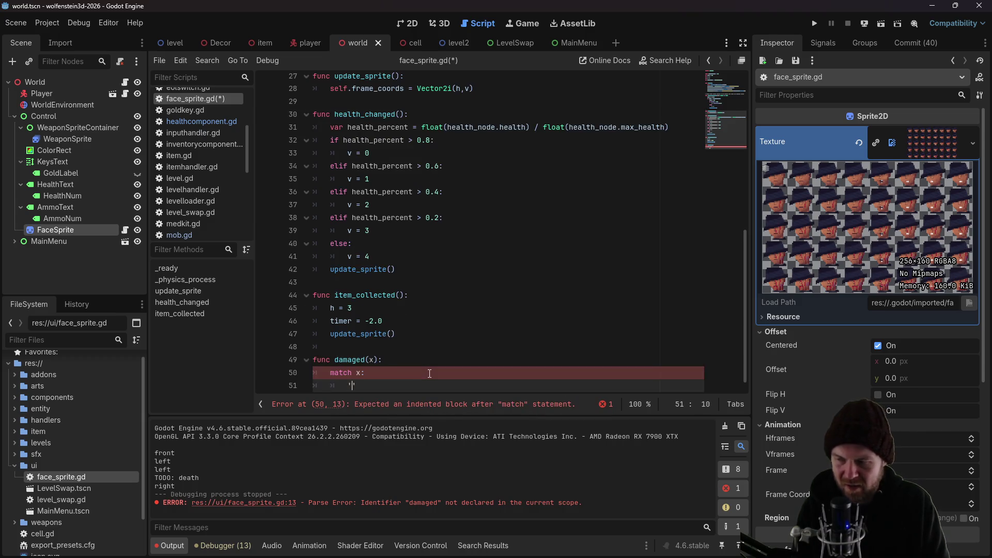
{"action": "type", "text": "0':"}
{"action": "key", "text": "Return"}
{"action": "type", "text": "h"}
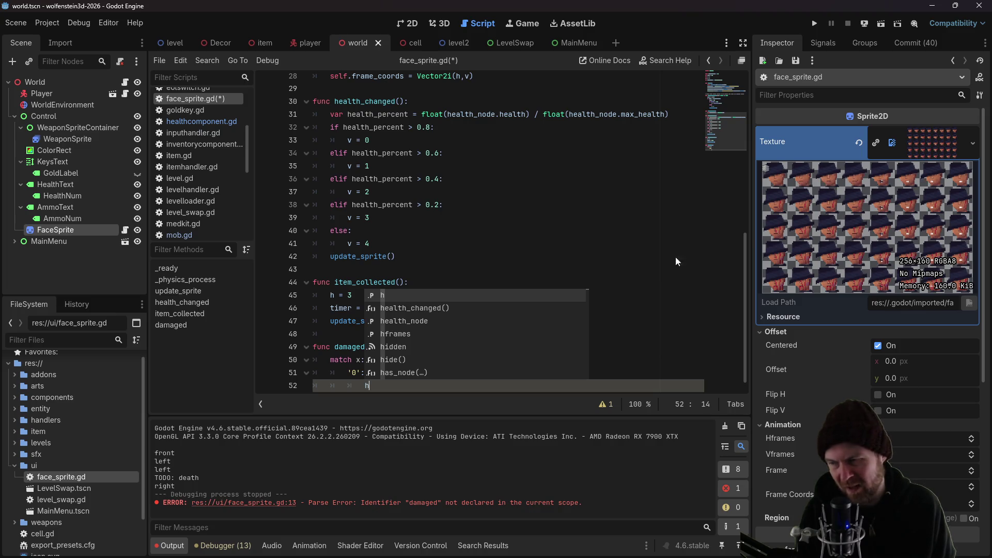
{"action": "type", "text": " = 5"}
{"action": "key", "text": "Return"}
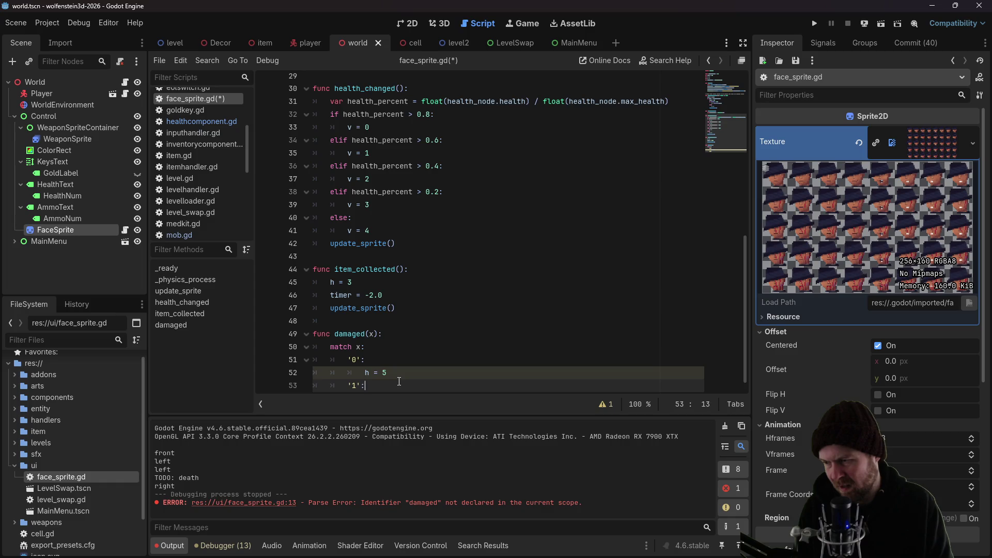
{"action": "key", "text": "Return"}
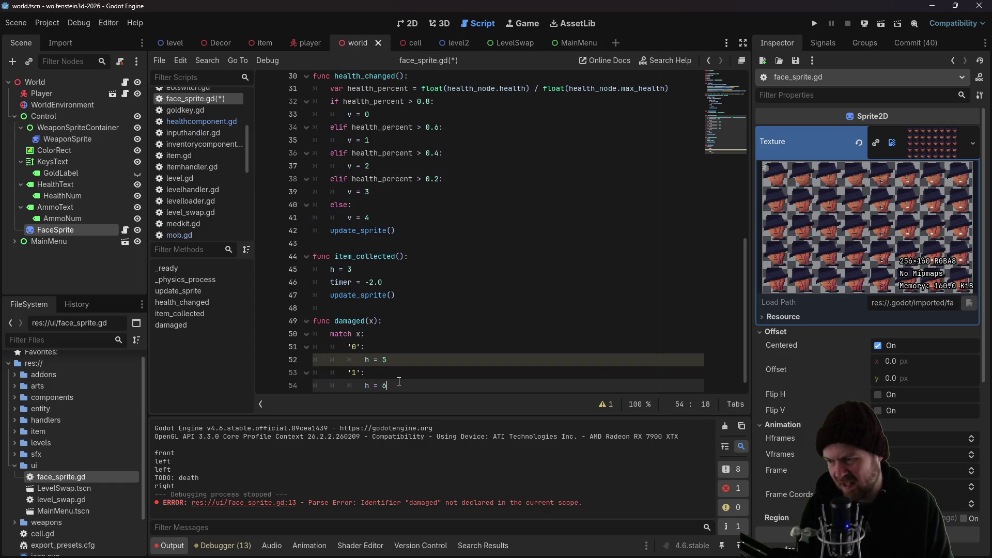
{"action": "key", "text": "Return"}
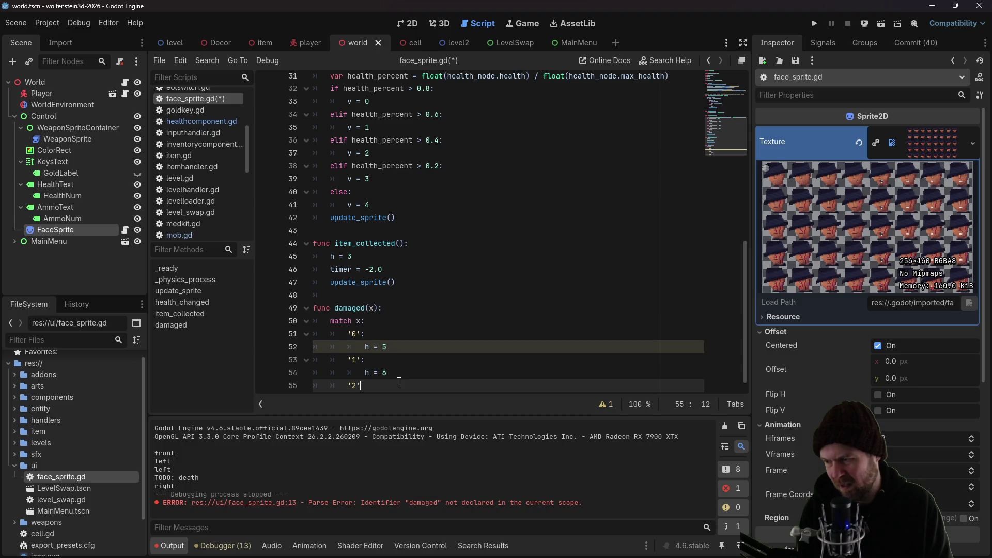
{"action": "type", "text": ":"}
{"action": "key", "text": "Return"}
{"action": "type", "text": "h = 7"}
{"action": "key", "text": "Return"}
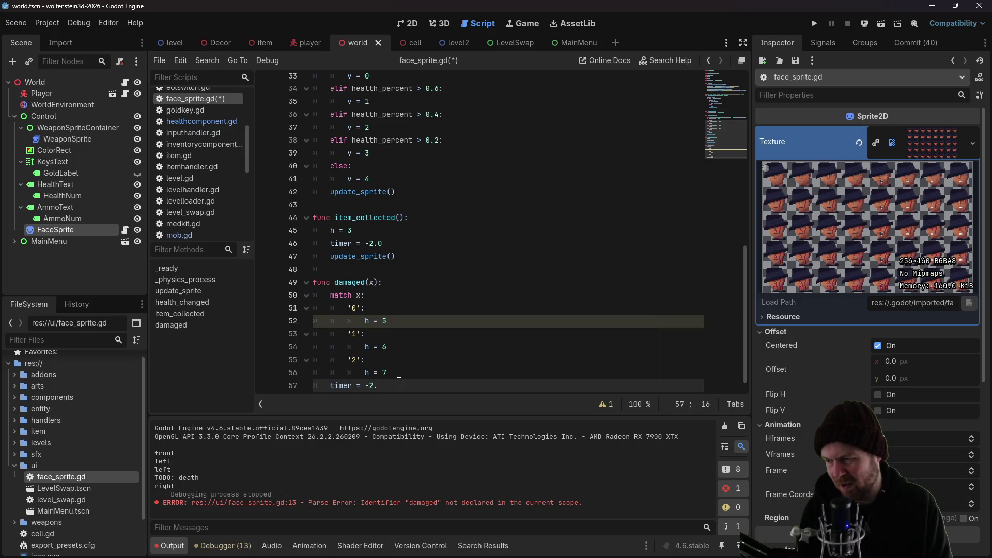
{"action": "type", "text": "0"}
{"action": "key", "text": "Return"}
{"action": "type", "text": "update_sprite"}
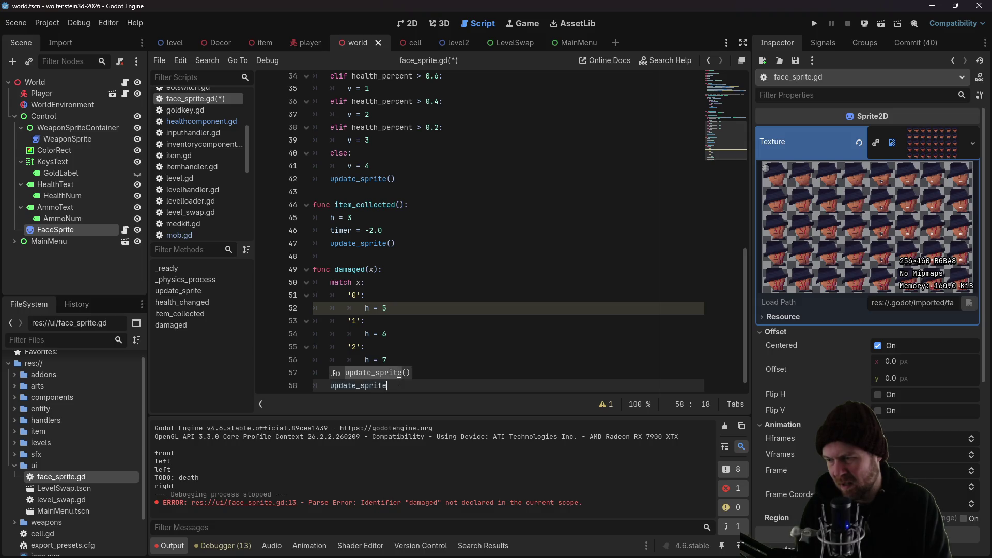
Finish with the update_sprite() call, save, and run the game with F5
{"action": "key", "text": "Return"}
{"action": "key", "text": "ctrl+s"}
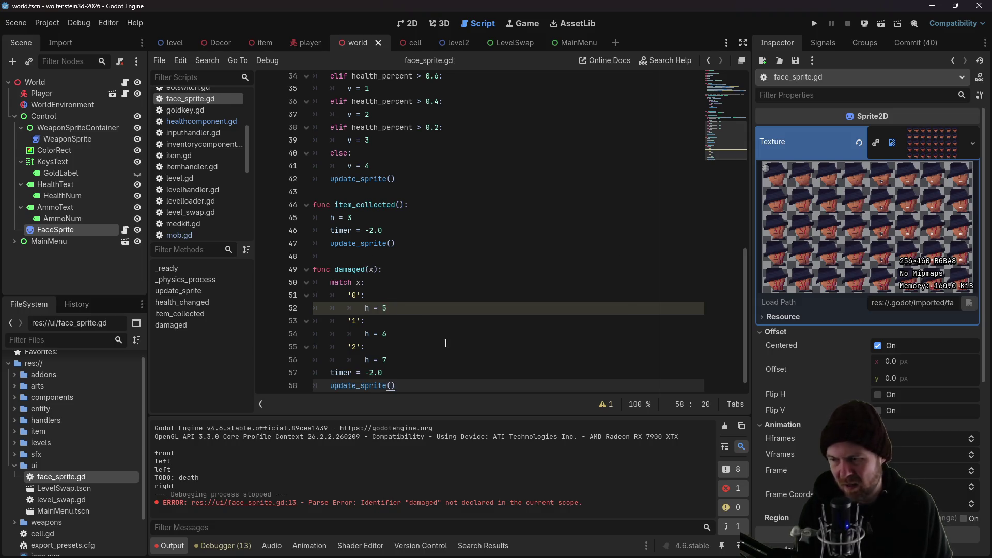
{"action": "key", "text": "Up"}
{"action": "key", "text": "Up"}
{"action": "key", "text": "Up"}
{"action": "key", "text": "F5"}
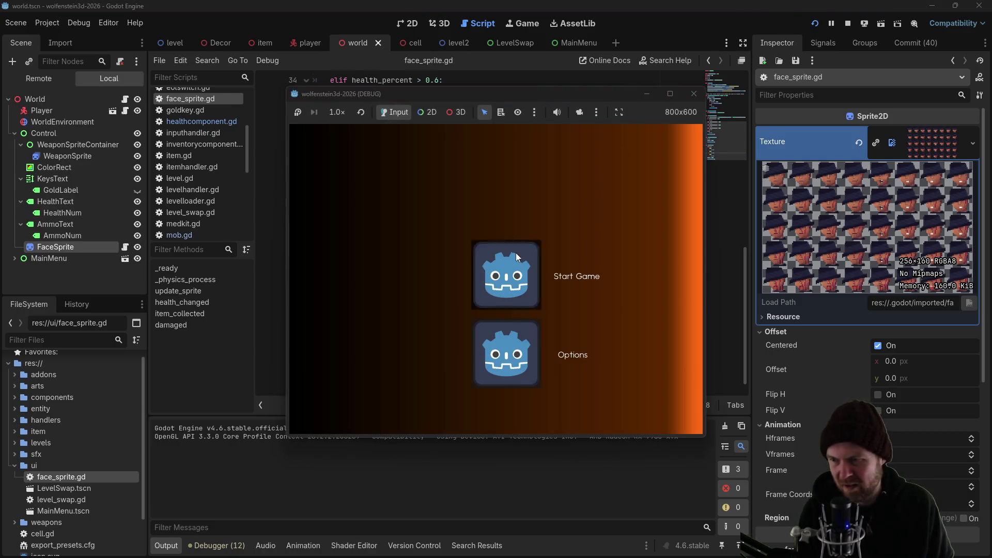
Start a new game, open the metal door, take a guard hit dropping health from 100 to 83, then stop
{"action": "left_click", "coordinate": [510, 254]}
{"action": "key", "text": "Left"}
{"action": "key", "text": "Up"}
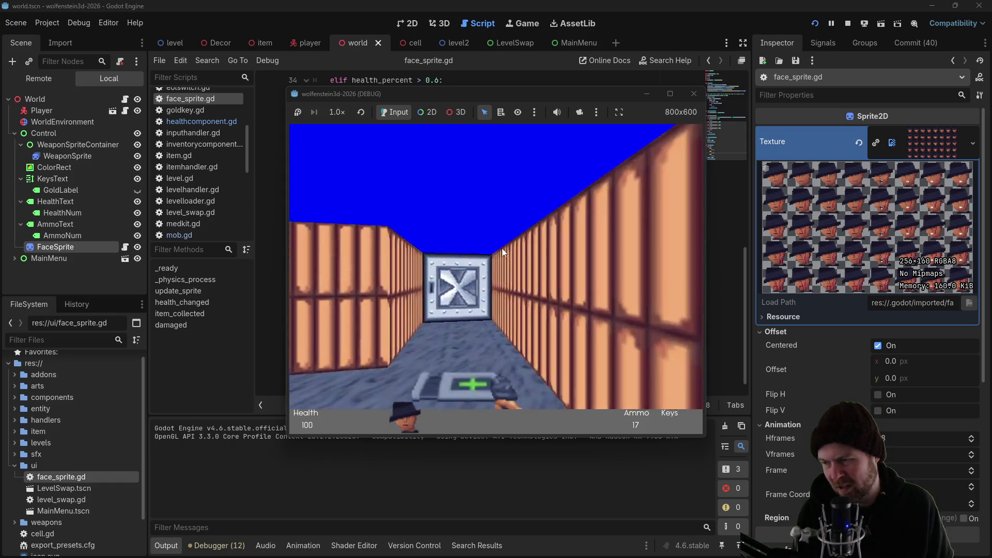
{"action": "key", "text": "space"}
{"action": "key", "text": "Up"}
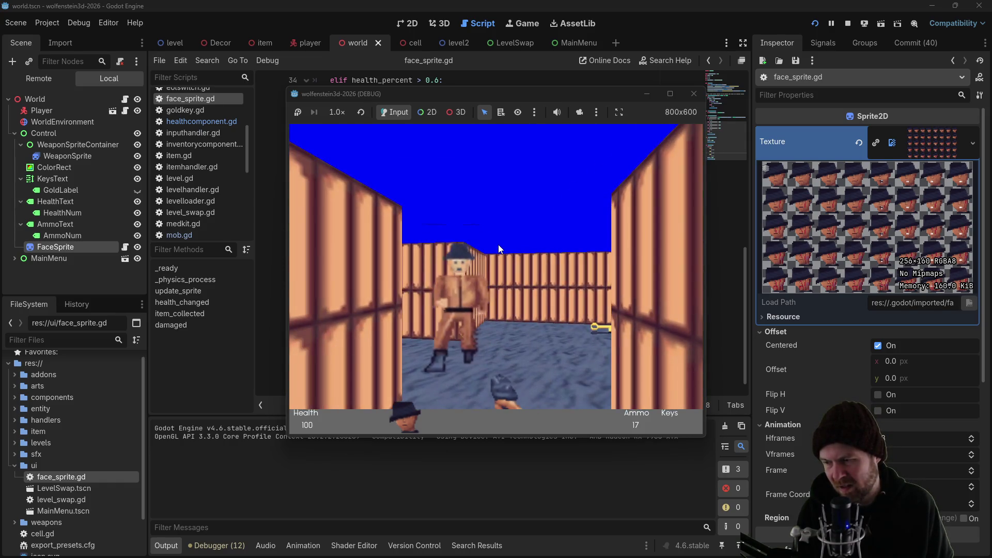
{"action": "key", "text": "Left"}
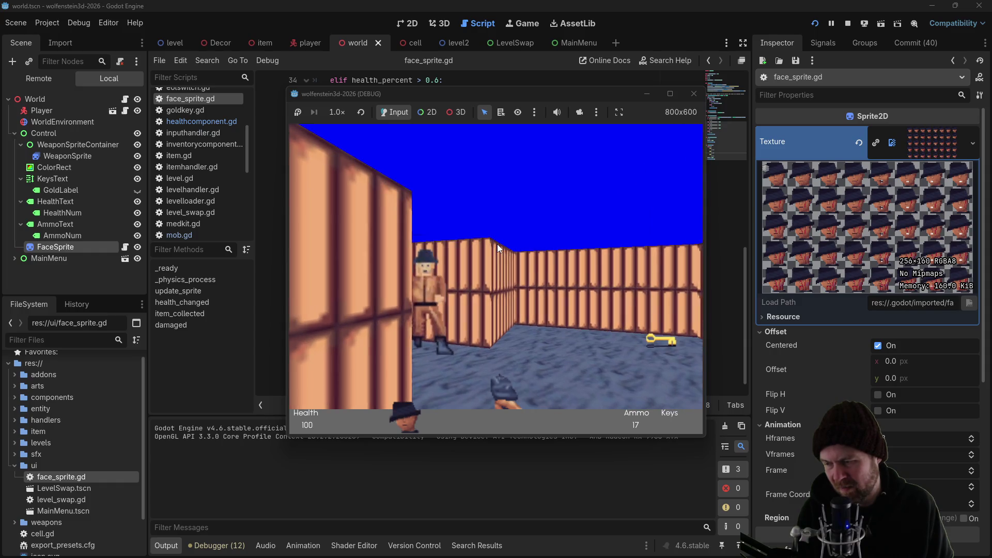
{"action": "key", "text": "Right"}
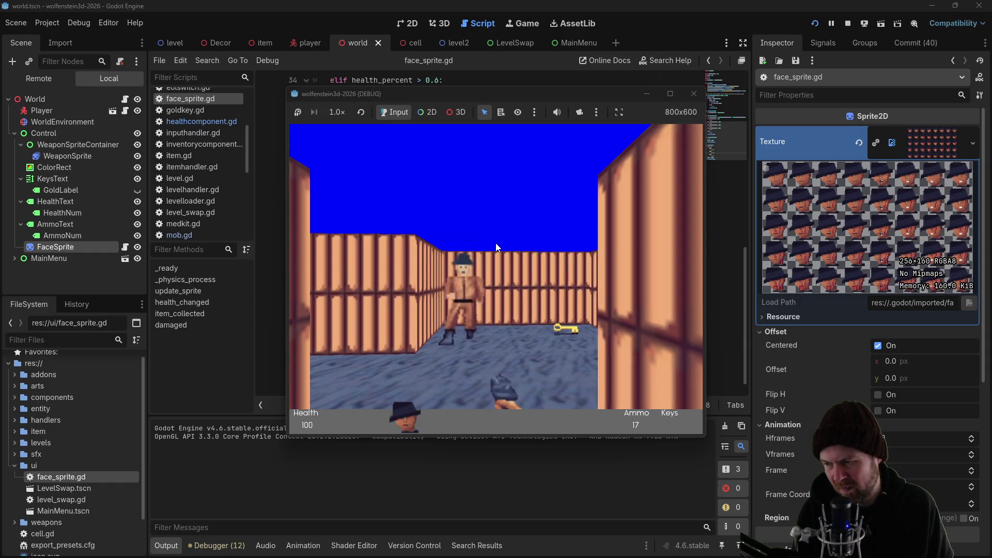
{"action": "key", "text": "Left"}
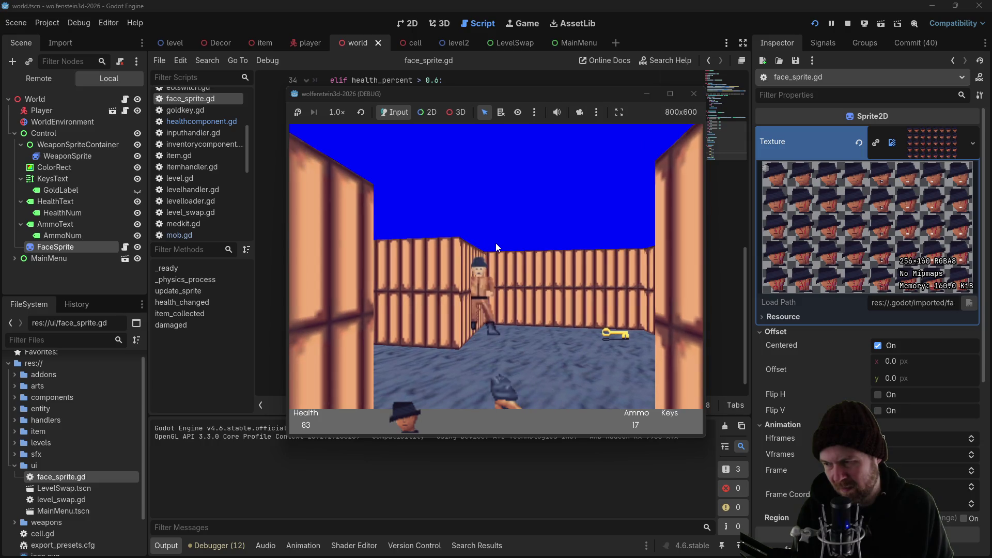
{"action": "left_click", "coordinate": [693, 94]}
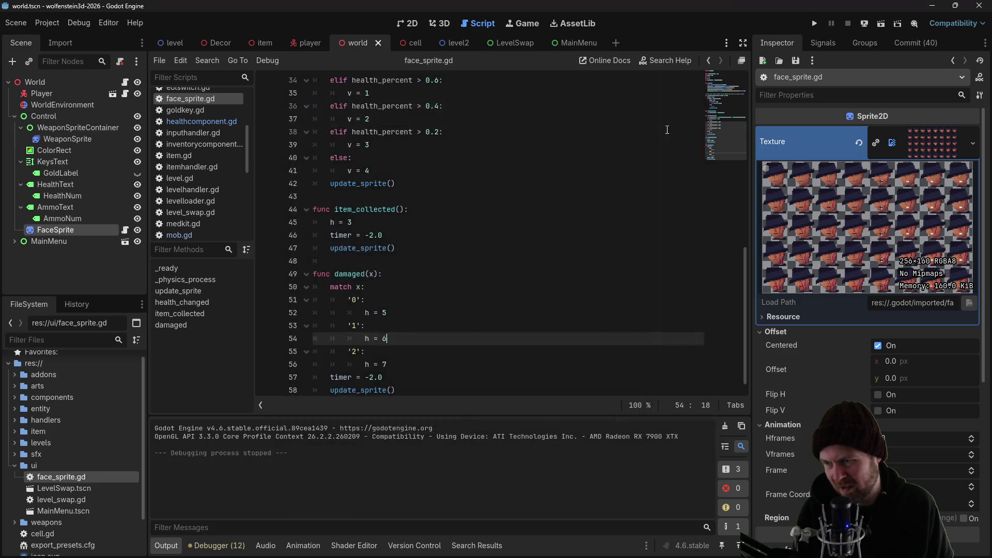
Review how subtract_health_from_player emits the direction number, then return to face_sprite.gd and switch to the browser
{"action": "key", "text": "ctrl+z"}
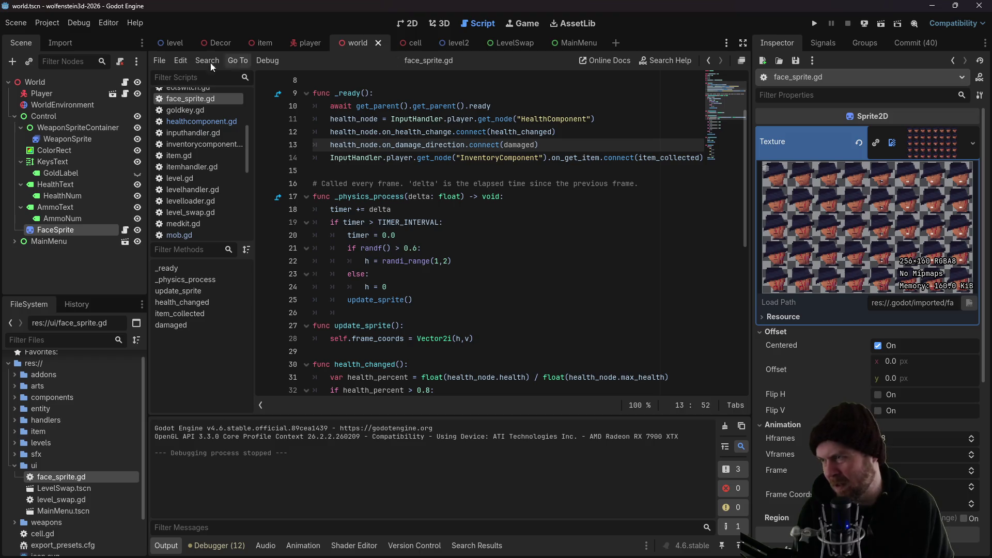
{"action": "scroll", "coordinate": [181, 143], "scroll_direction": "up", "scroll_amount": 2}
{"action": "left_click", "coordinate": [197, 158]}
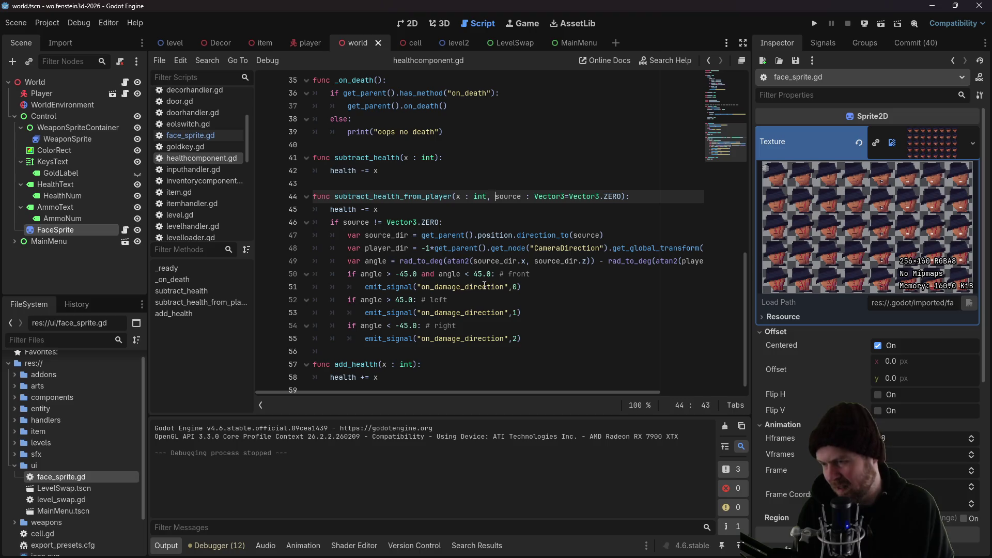
{"action": "scroll", "coordinate": [486, 286], "scroll_direction": "up", "scroll_amount": 6}
{"action": "scroll", "coordinate": [475, 203], "scroll_direction": "down", "scroll_amount": 6}
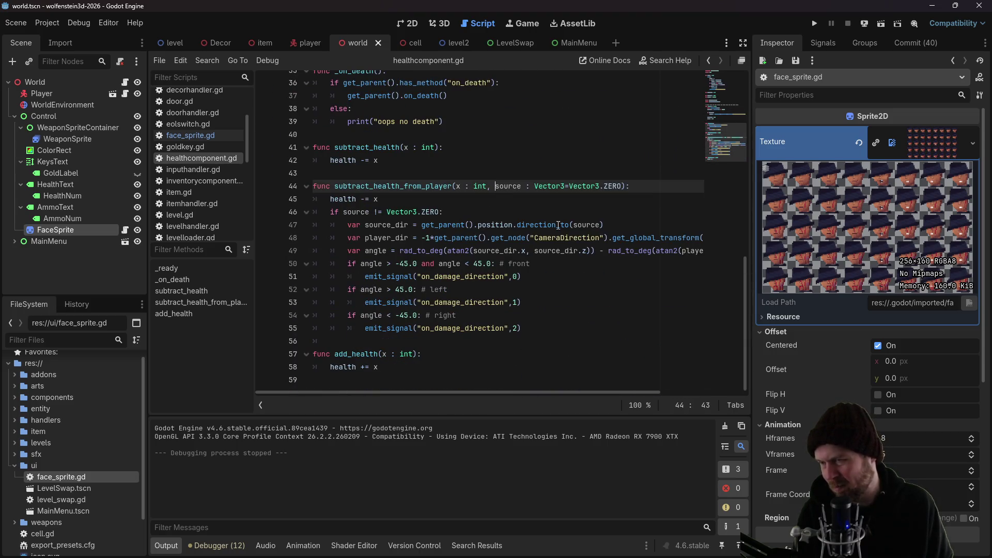
{"action": "left_click", "coordinate": [708, 61]}
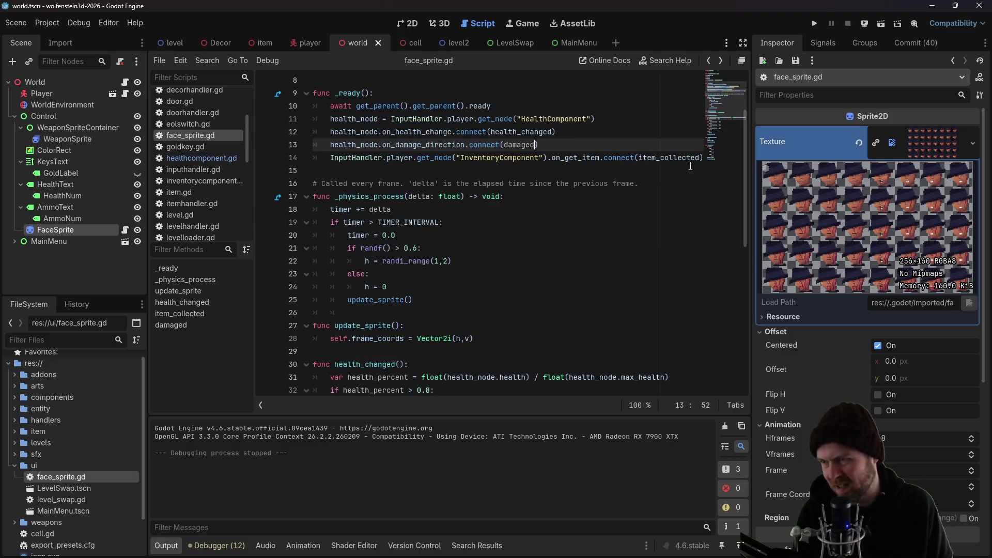
{"action": "key", "text": "alt+Tab"}
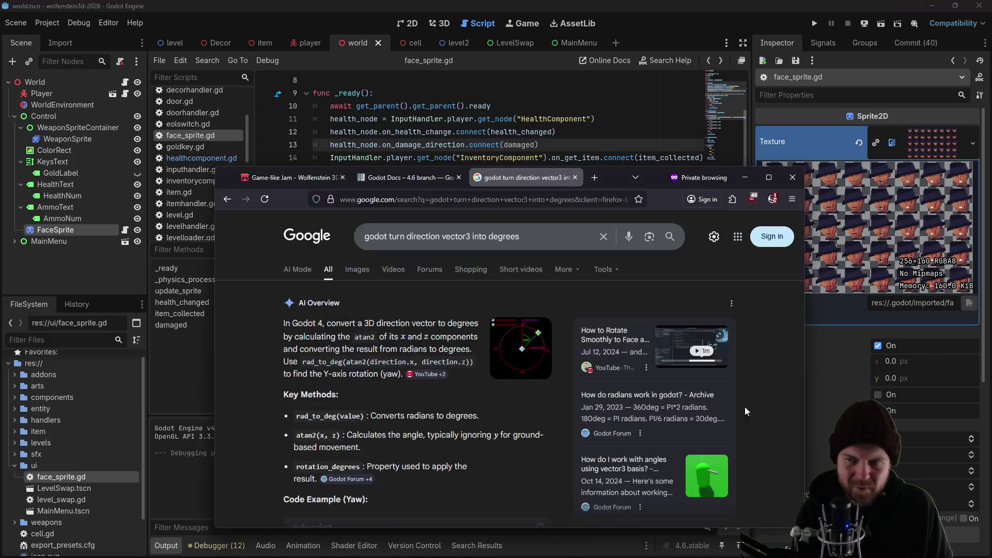
Search Google in a private Firefox tab for 'godot receive signal with params'
{"action": "triple_click", "coordinate": [521, 235]}
{"action": "type", "text": "godot"}
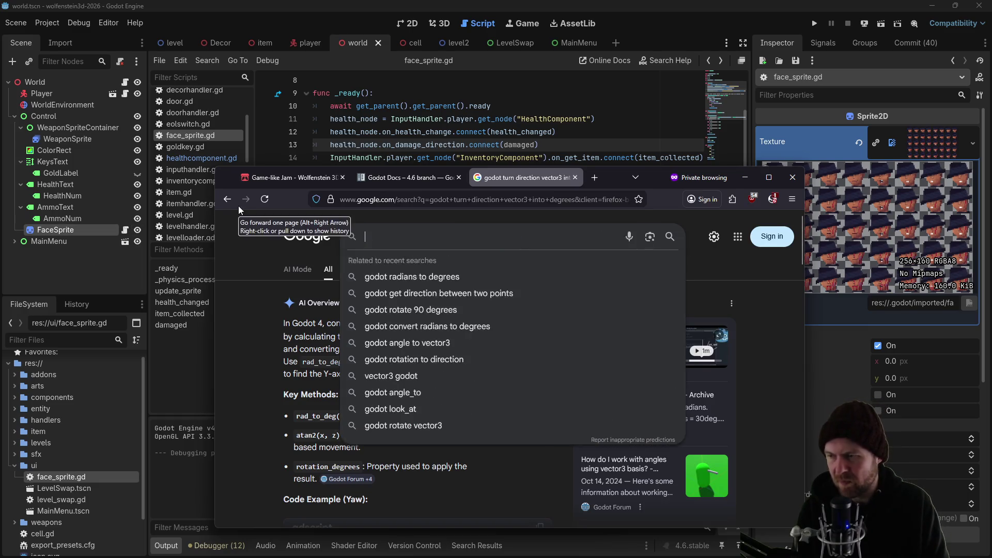
{"action": "key", "text": "ctrl+t"}
{"action": "type", "text": "godot receive"}
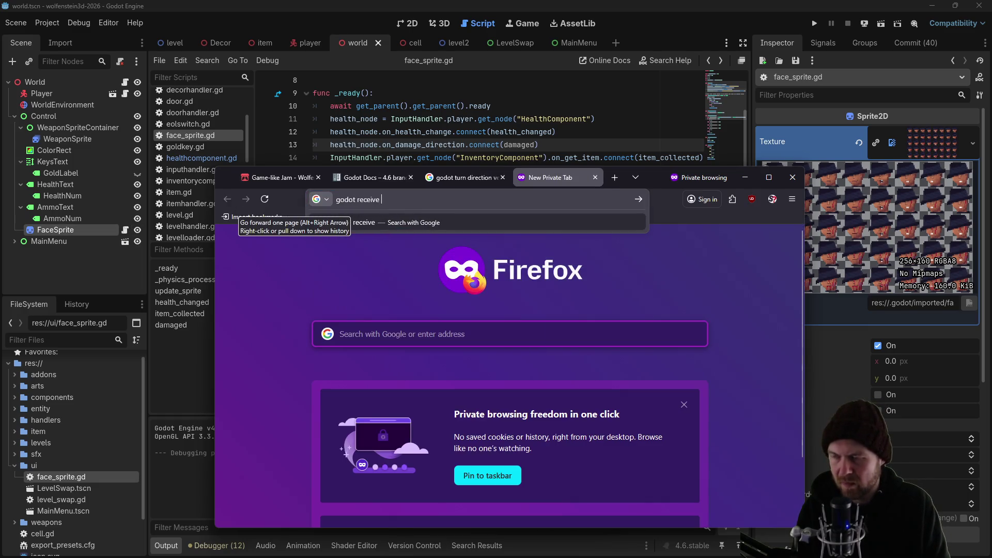
{"action": "type", "text": "ms"}
{"action": "key", "text": "Return"}
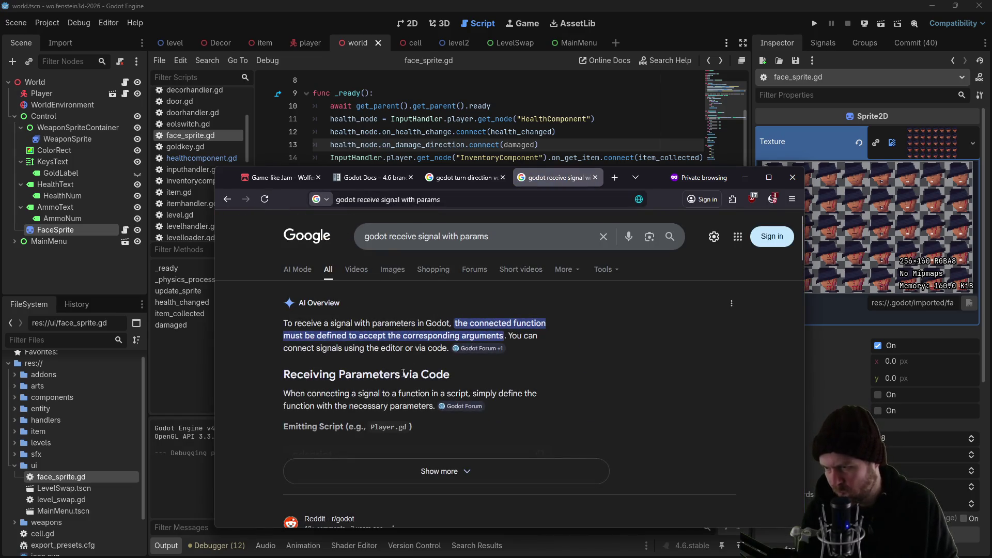
Expand the AI Overview, read its signal-with-parameters code example, and return to Godot
{"action": "left_click", "coordinate": [379, 470]}
{"action": "scroll", "coordinate": [377, 432], "scroll_direction": "down", "scroll_amount": 2}
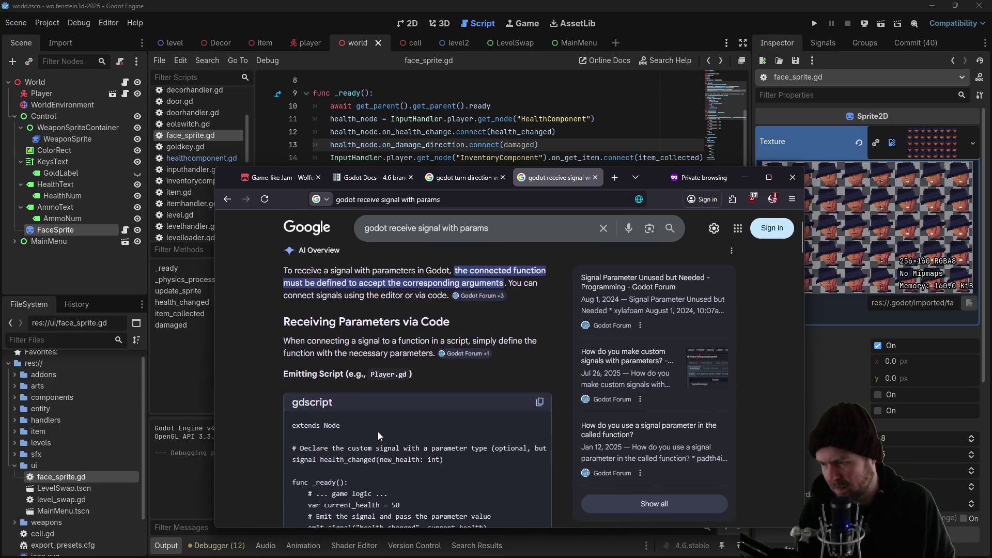
{"action": "scroll", "coordinate": [375, 429], "scroll_direction": "down", "scroll_amount": 1}
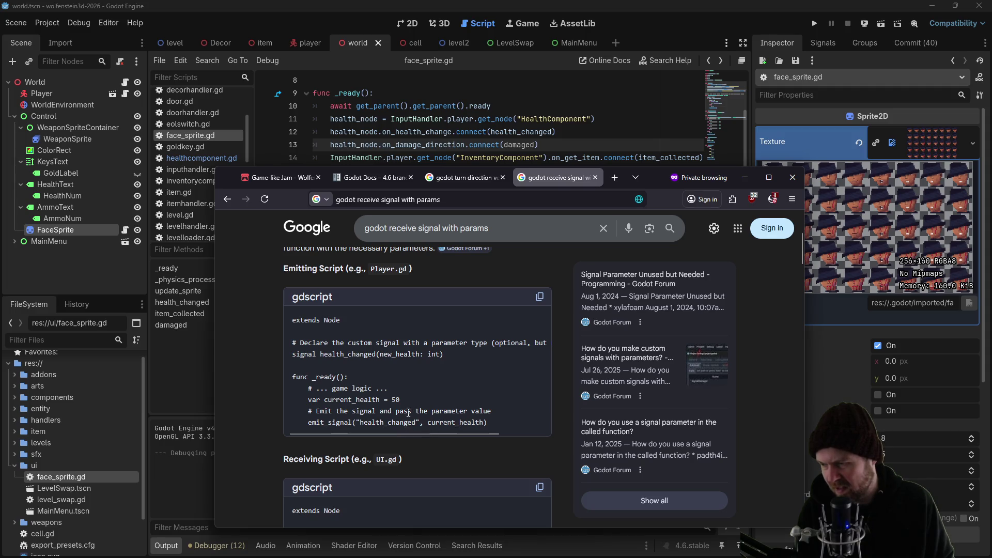
{"action": "scroll", "coordinate": [411, 410], "scroll_direction": "down", "scroll_amount": 3}
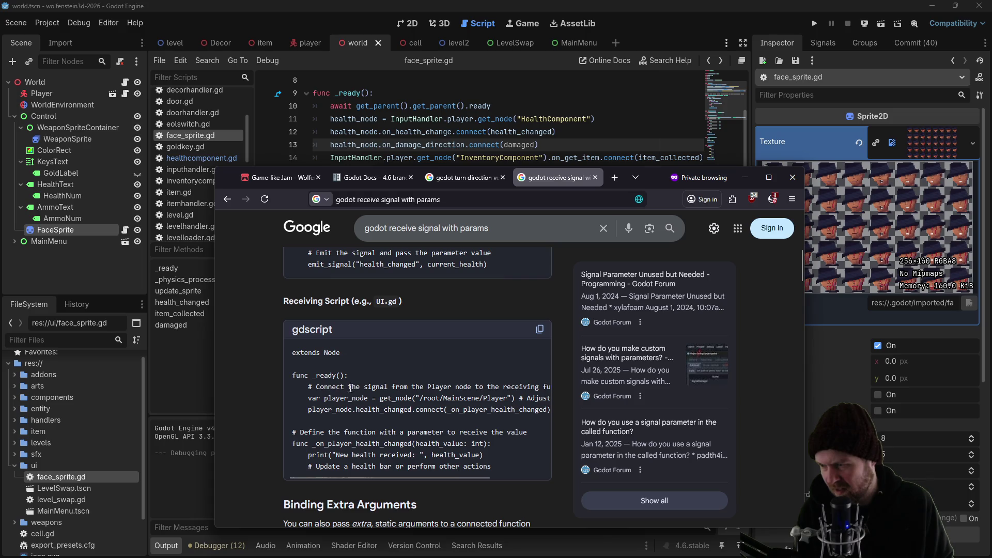
{"action": "mouse_move", "coordinate": [405, 476]}
{"action": "left_mouse_down"}
{"action": "mouse_move", "coordinate": [436, 474]}
{"action": "mouse_move", "coordinate": [402, 474]}
{"action": "left_mouse_up"}
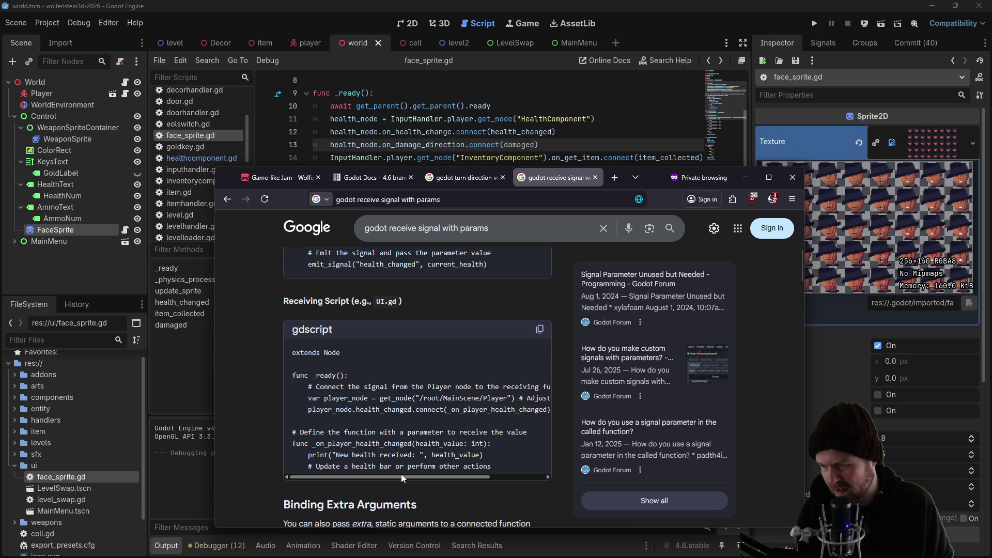
{"action": "key", "text": "alt+Tab"}
{"action": "scroll", "coordinate": [468, 228], "scroll_direction": "down", "scroll_amount": 3}
{"action": "scroll", "coordinate": [467, 228], "scroll_direction": "down", "scroll_amount": 3}
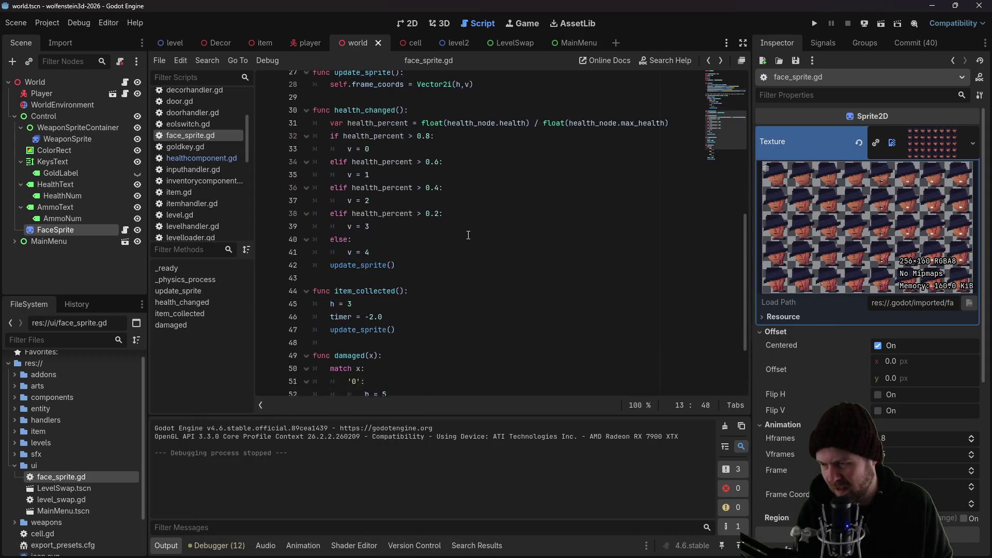
Change the handler signature to damaged(x : int) and add a print("yup") debug line
{"action": "left_click", "coordinate": [378, 378]}
{"action": "type", "text": ": int"}
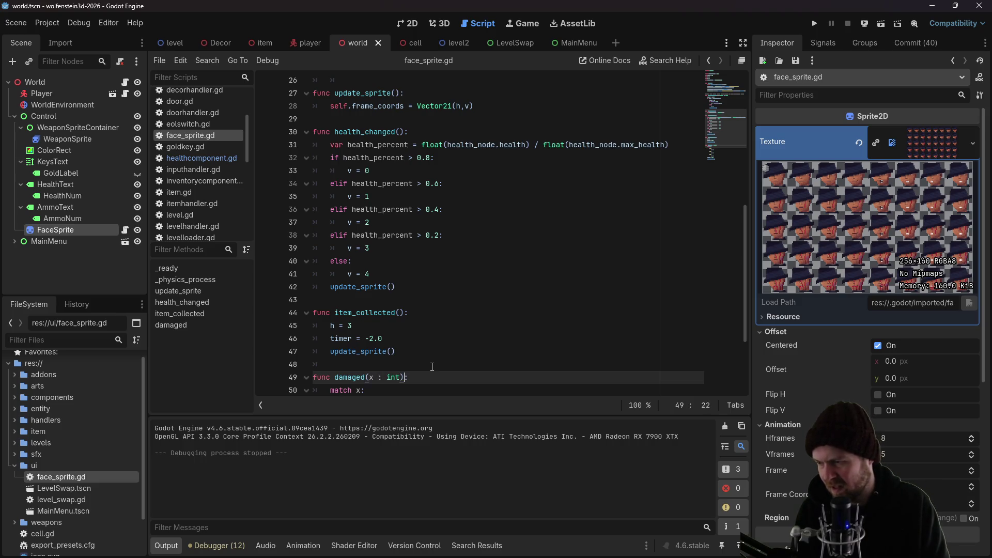
{"action": "key", "text": "End"}
{"action": "key", "text": "Return"}
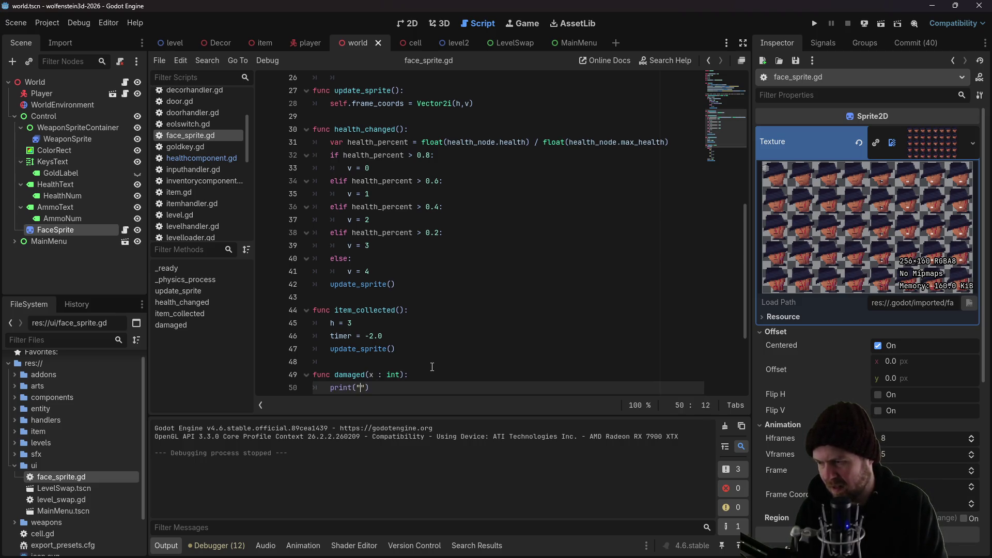
Playtest a new game, get hit by the enemy so 'yup' logs, then stop
{"action": "left_click", "coordinate": [815, 24]}
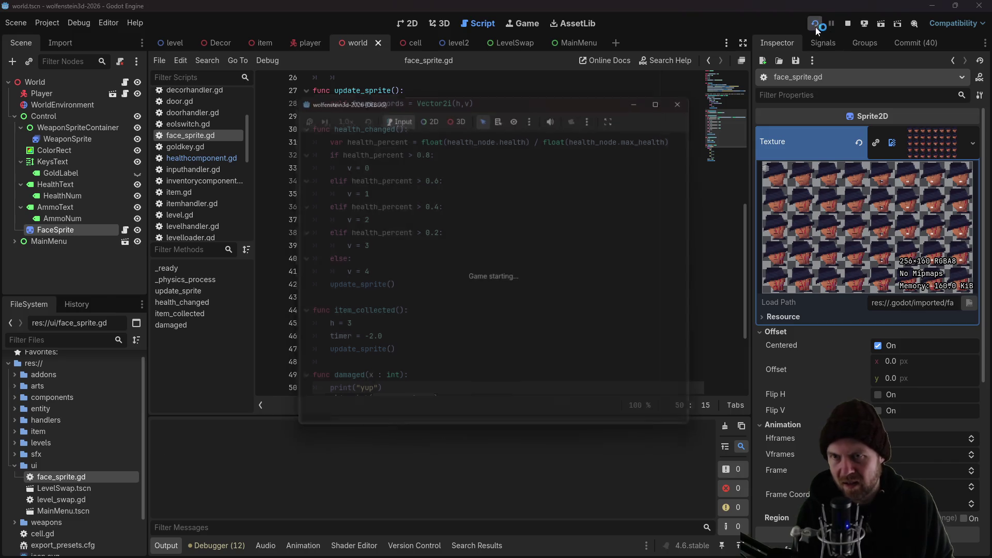
{"action": "left_click", "coordinate": [491, 250]}
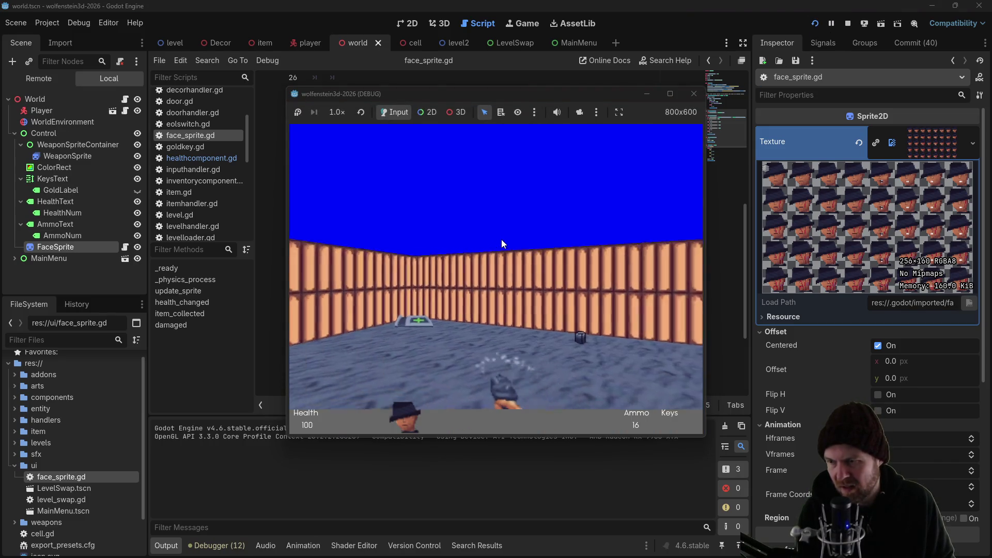
{"action": "key", "text": "w"}
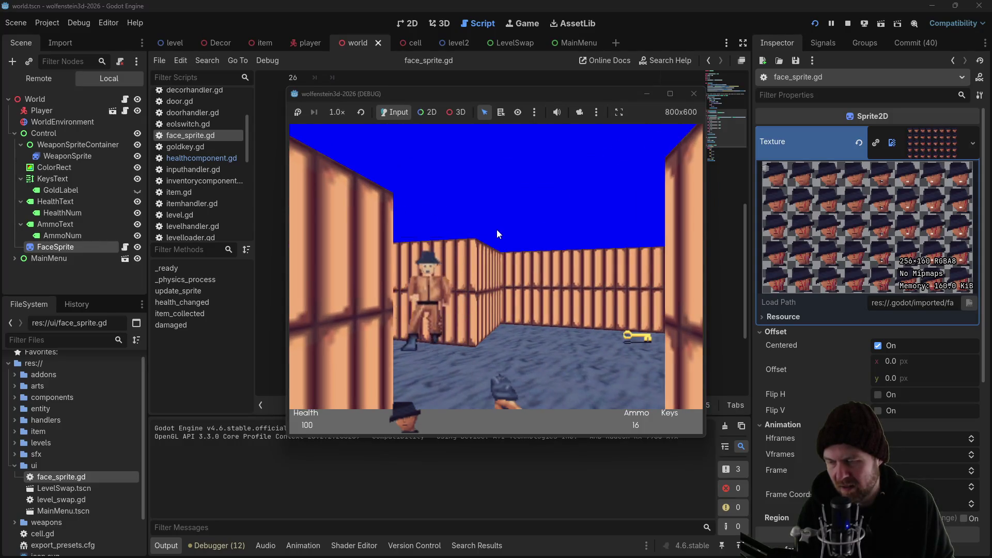
{"action": "key", "text": "a"}
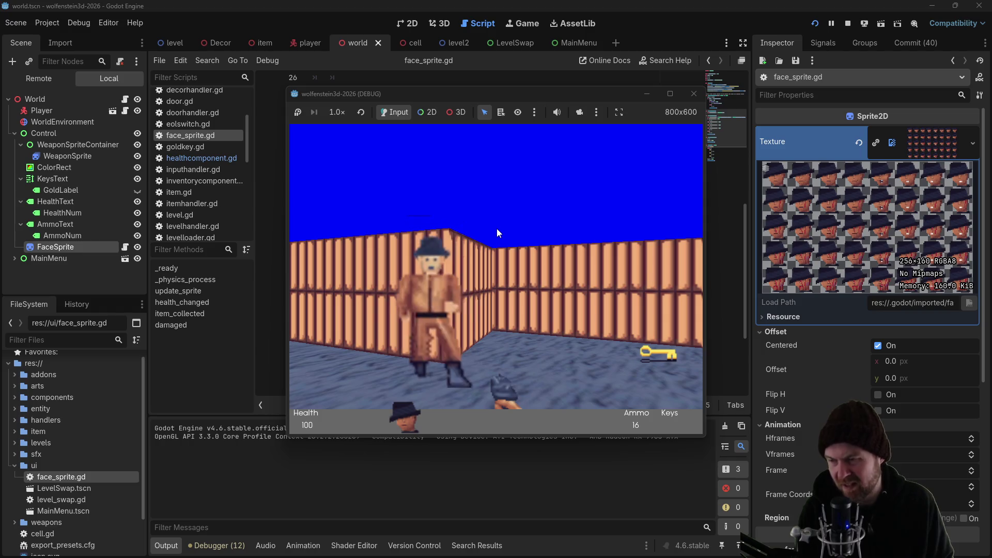
{"action": "key", "text": "a"}
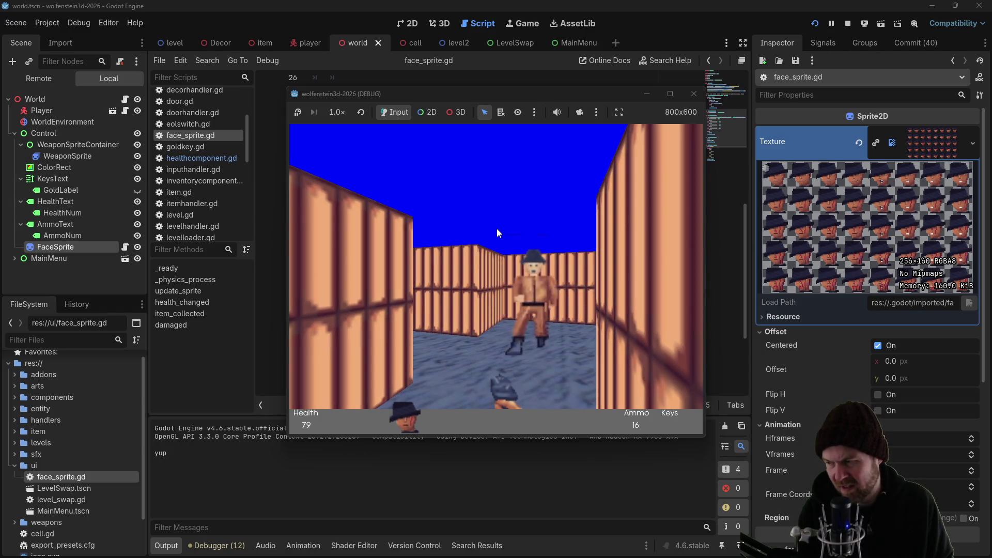
{"action": "left_click", "coordinate": [693, 94]}
{"action": "scroll", "coordinate": [407, 309], "scroll_direction": "down", "scroll_amount": 3}
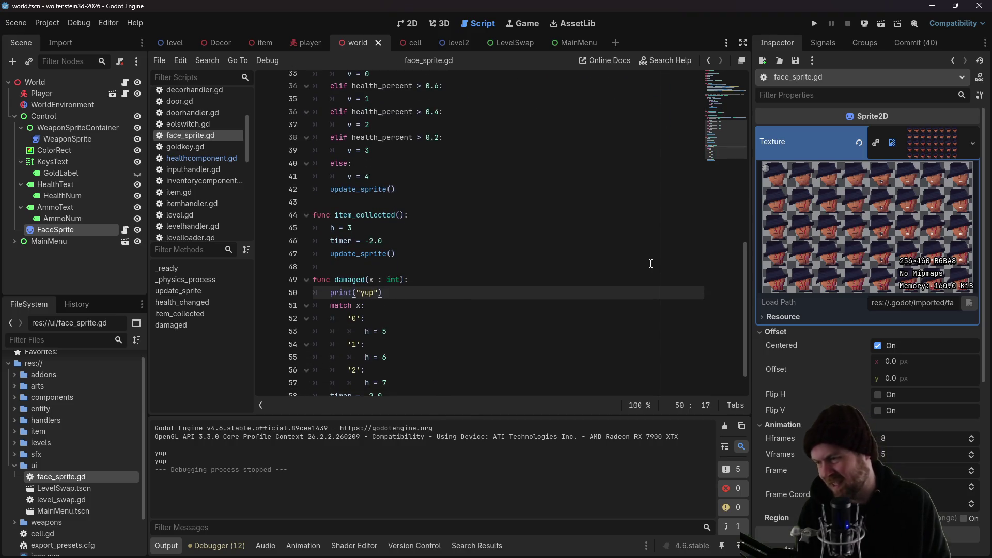
Remove the stray quotes from the 1 and 2 match cases and save face_sprite.gd
{"action": "key", "text": "Down"}
{"action": "key", "text": "Down"}
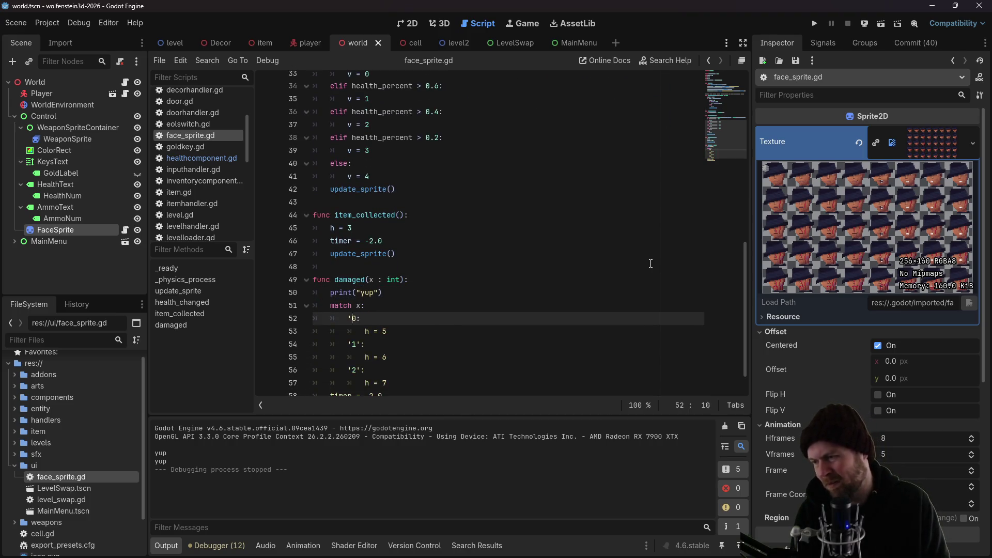
{"action": "key", "text": "Down"}
{"action": "key", "text": "Down"}
{"action": "key", "text": "Down"}
{"action": "key", "text": "Up"}
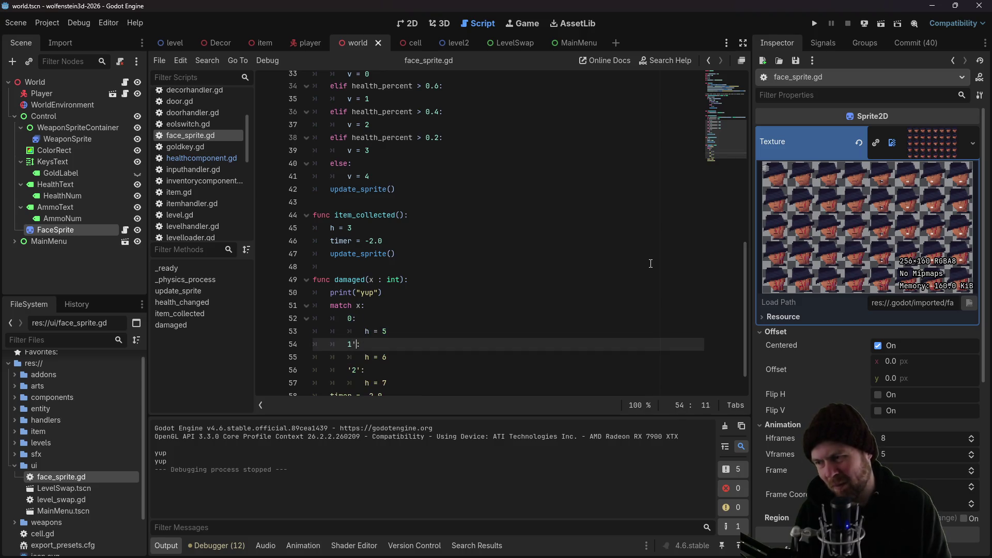
{"action": "key", "text": "BackSpace"}
{"action": "key", "text": "Down"}
{"action": "key", "text": "Down"}
{"action": "key", "text": "BackSpace"}
{"action": "key", "text": "ctrl+s"}
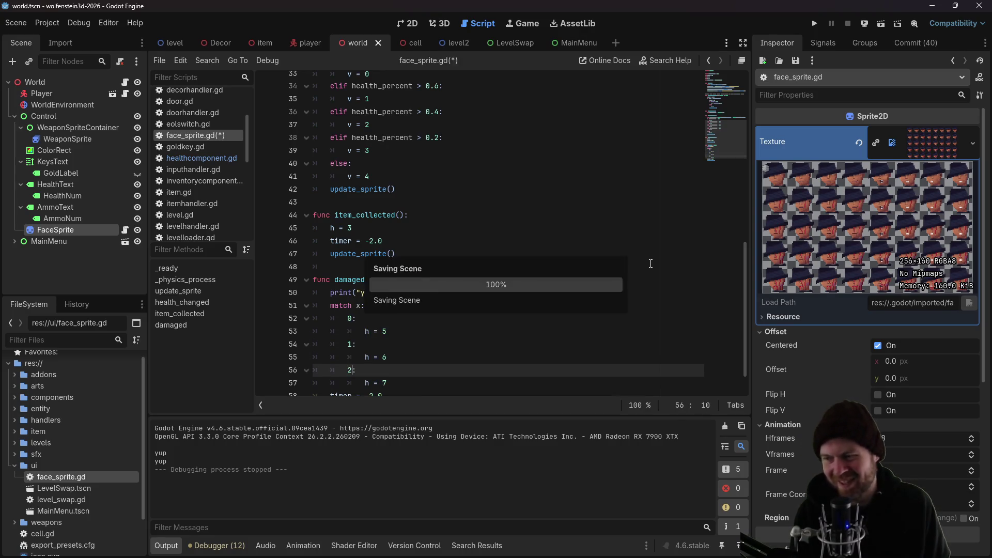
Delete the print("yup") debug line and launch the game with F5
{"action": "left_click", "coordinate": [451, 294]}
{"action": "key", "text": "ctrl+shift+k"}
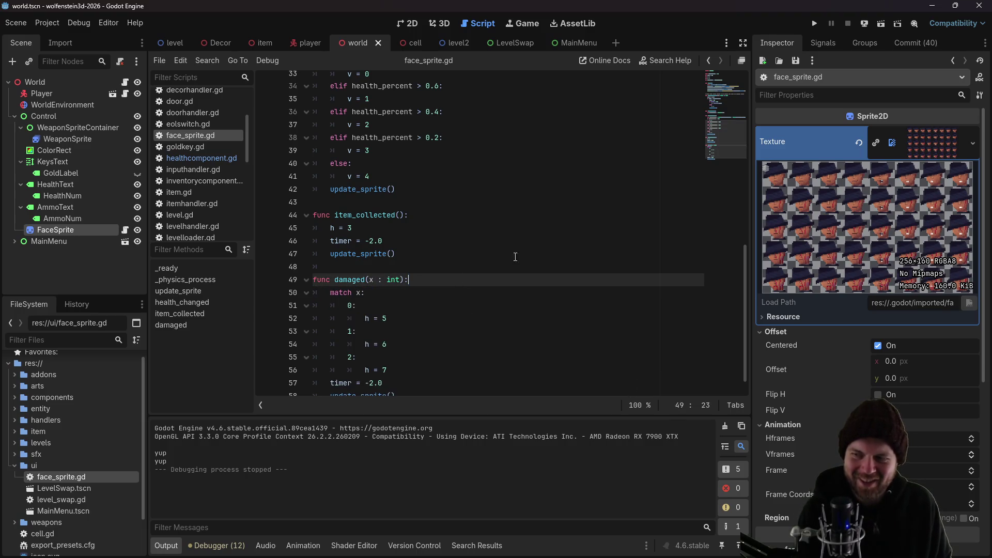
{"action": "key", "text": "F5"}
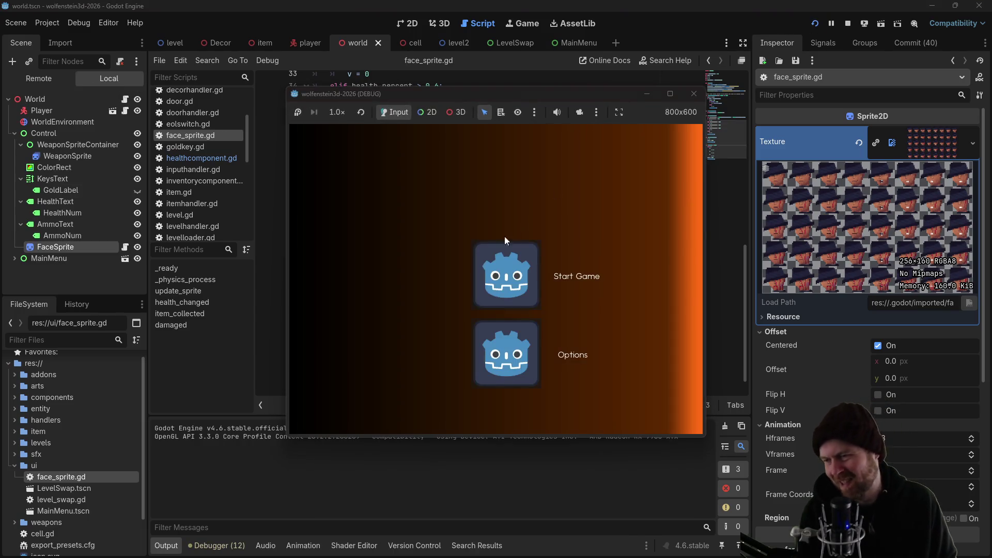
Start a new game, open the first steel door, and pick up the gold key
{"action": "left_click", "coordinate": [474, 263]}
{"action": "left_click", "coordinate": [464, 271]}
{"action": "key", "text": "Left"}
{"action": "key", "text": "Up"}
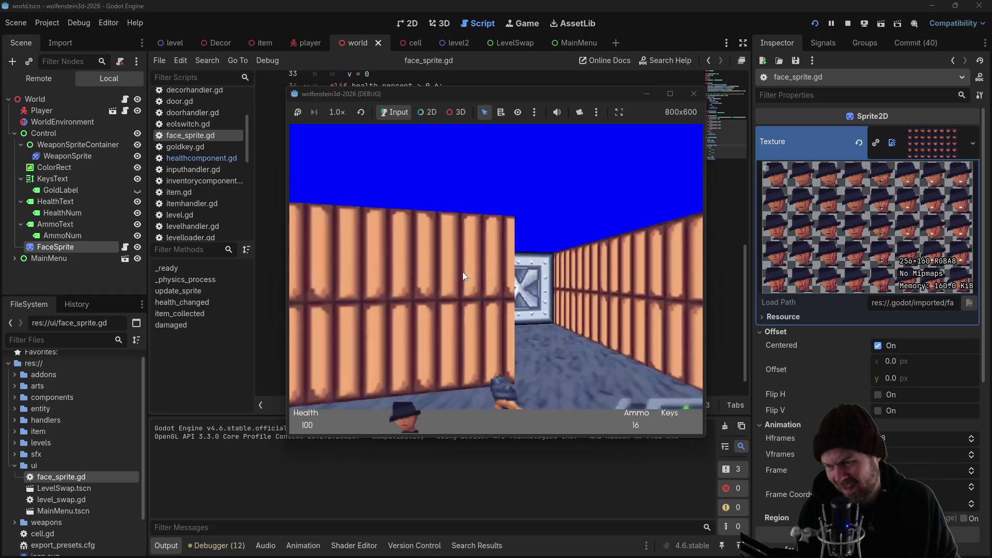
{"action": "key", "text": "Up"}
{"action": "key", "text": "space"}
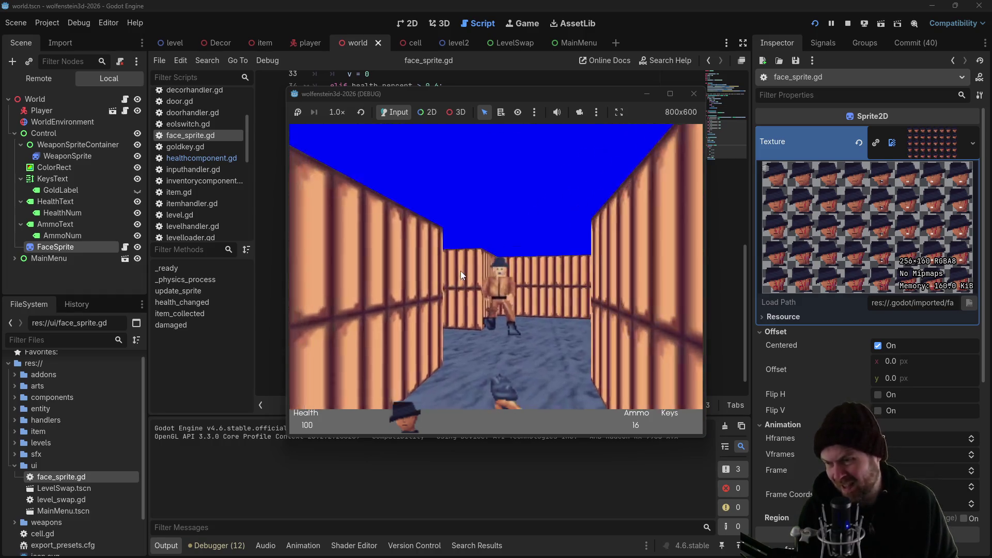
{"action": "key", "text": "Left"}
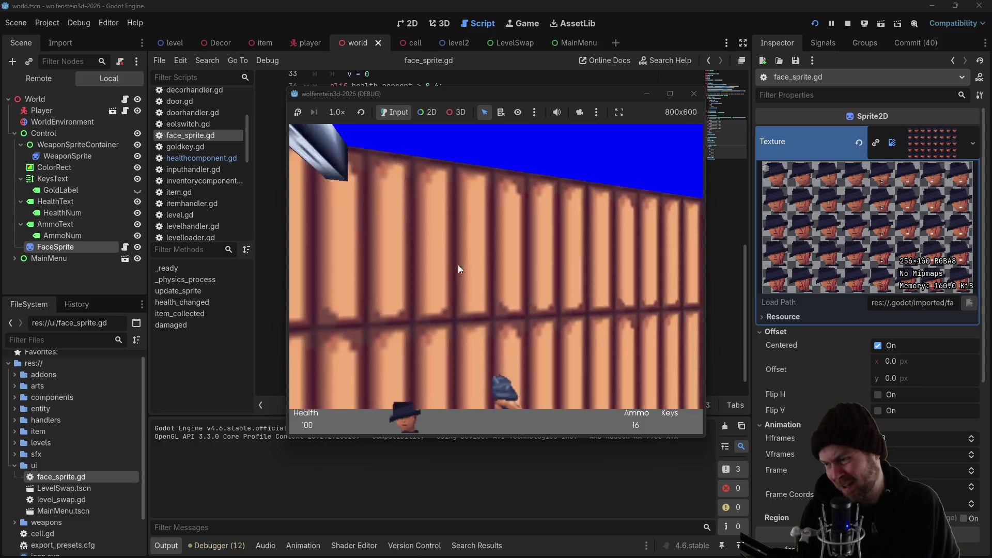
{"action": "key", "text": "Right"}
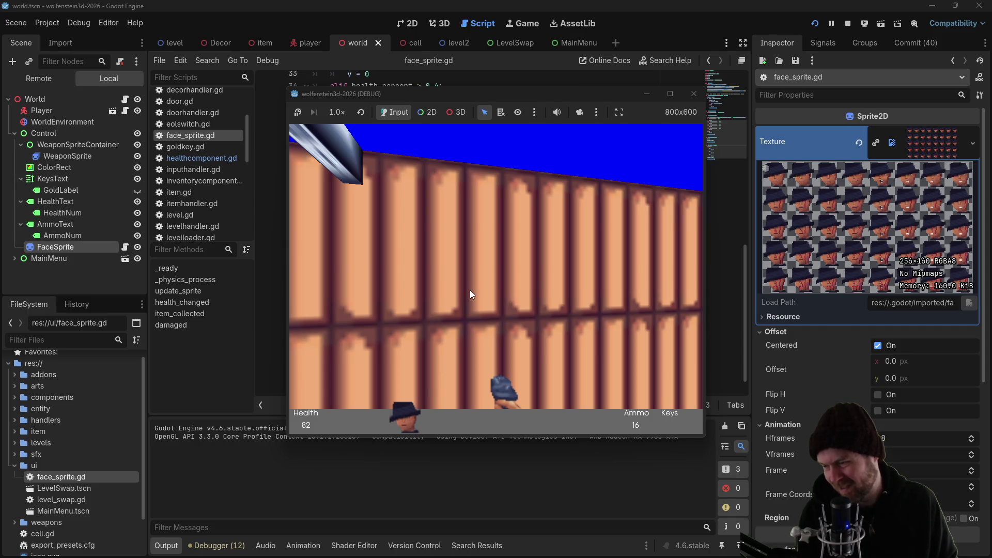
{"action": "key", "text": "Left"}
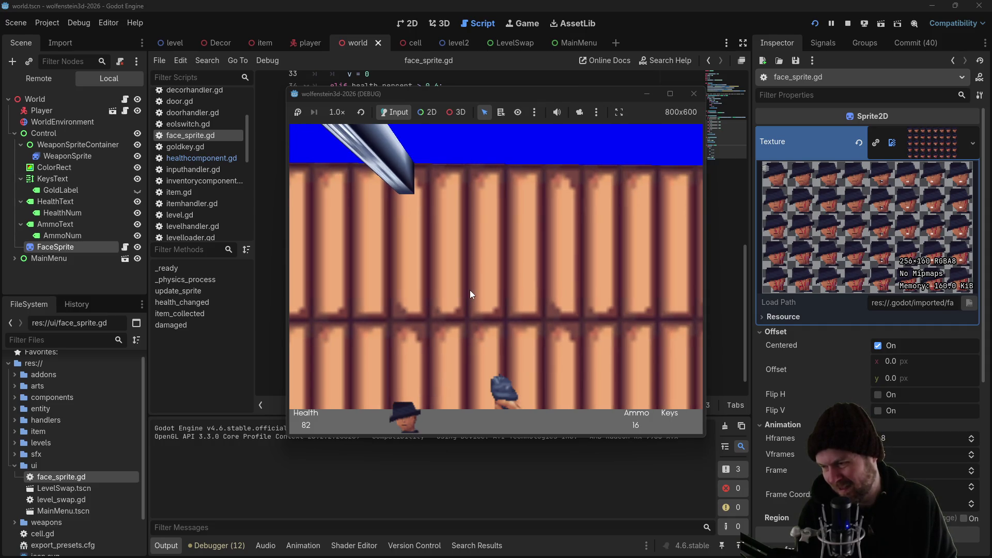
{"action": "key", "text": "Right"}
{"action": "key", "text": "Up"}
{"action": "key", "text": "Left"}
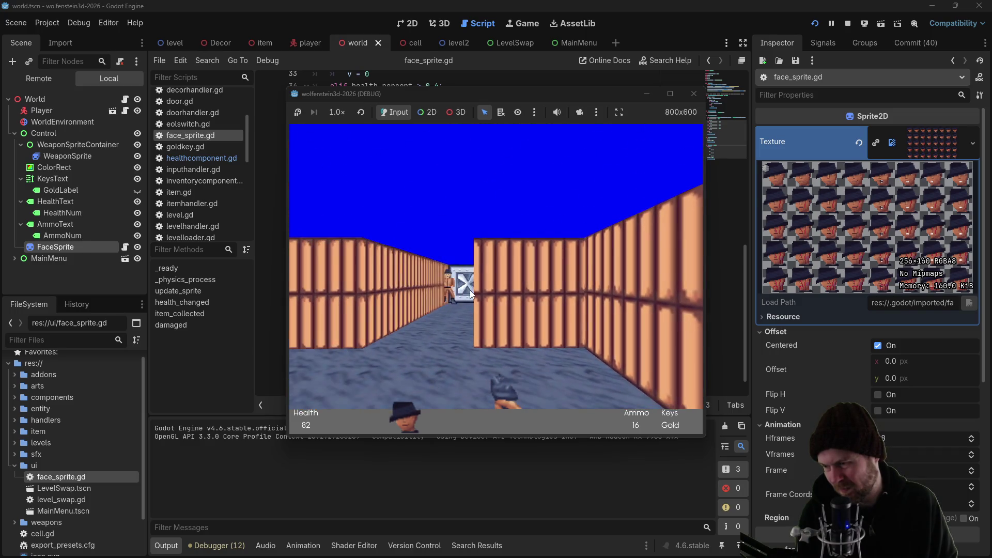
Take enemy fire while turning, then open the next steel door into the corridor
{"action": "key", "text": "Left"}
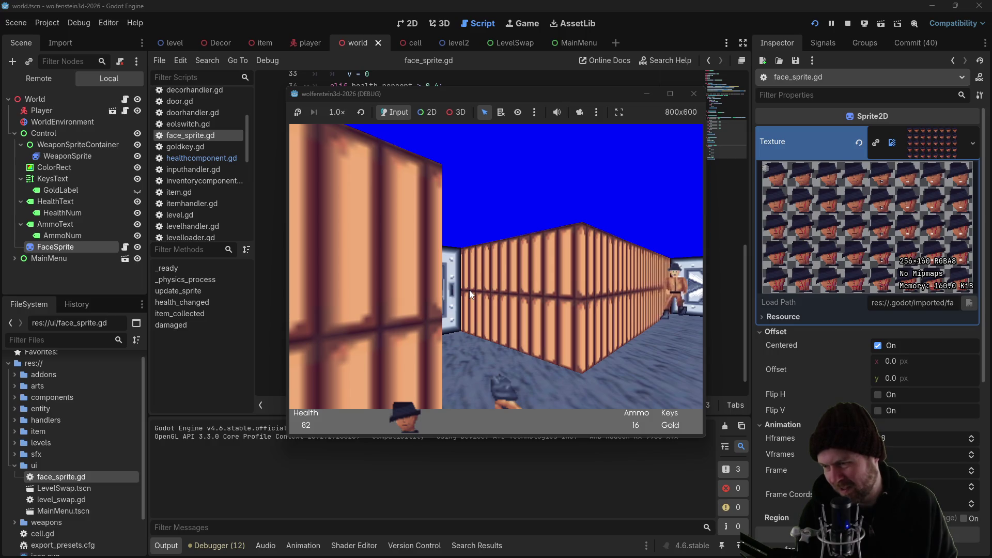
{"action": "key", "text": "Left"}
{"action": "key", "text": "Right"}
{"action": "key", "text": "Up"}
{"action": "key", "text": "space"}
{"action": "key", "text": "Up"}
{"action": "key", "text": "Right"}
{"action": "key", "text": "Left"}
Collect the room's health and ammo pickups, then advance toward the approaching guard
{"action": "key", "text": "Up"}
{"action": "key", "text": "Left"}
{"action": "key", "text": "Up"}
{"action": "key", "text": "Left"}
{"action": "key", "text": "Up"}
{"action": "key", "text": "Left"}
{"action": "key", "text": "Up"}
{"action": "key", "text": "Left"}
{"action": "key", "text": "Right"}
{"action": "key", "text": "Up"}
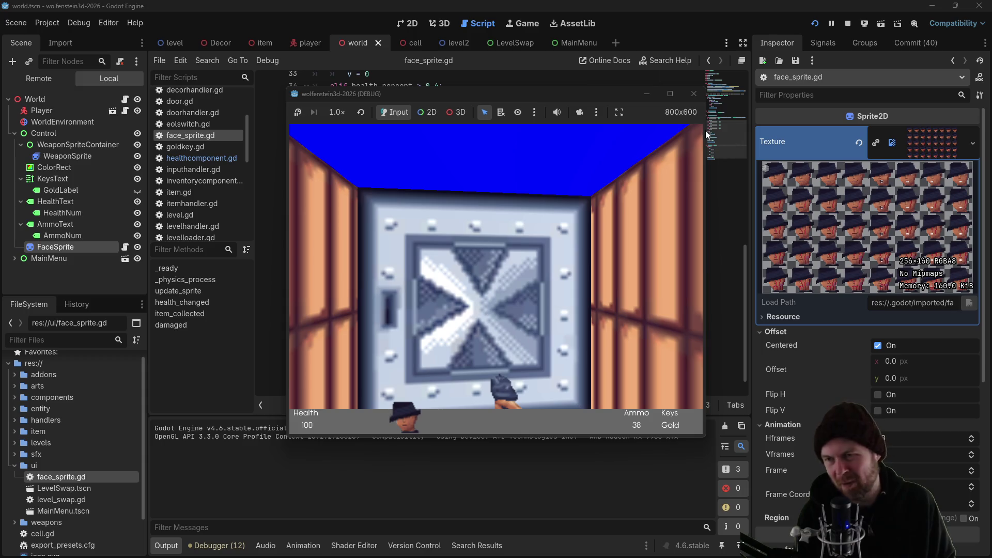
{"action": "key", "text": "Left"}
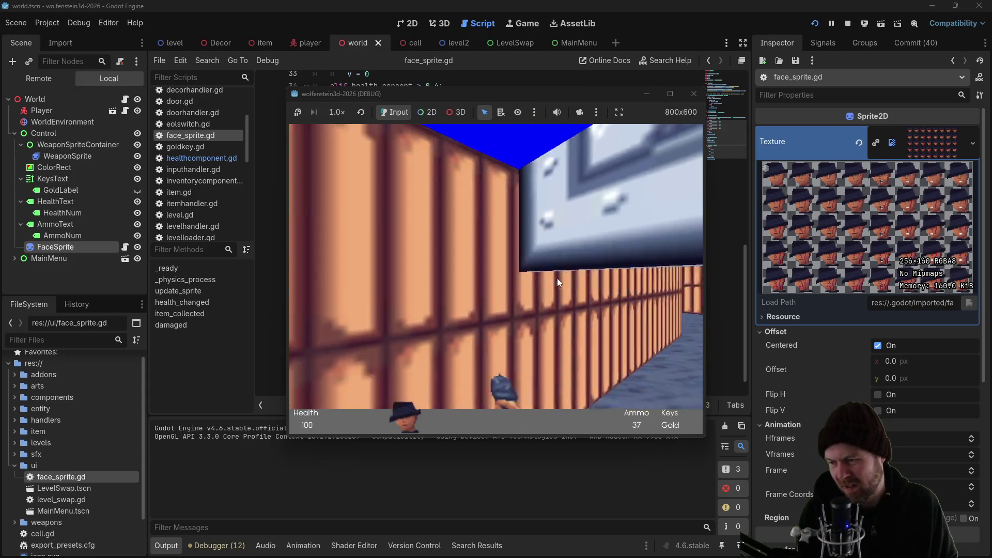
{"action": "key", "text": "Right"}
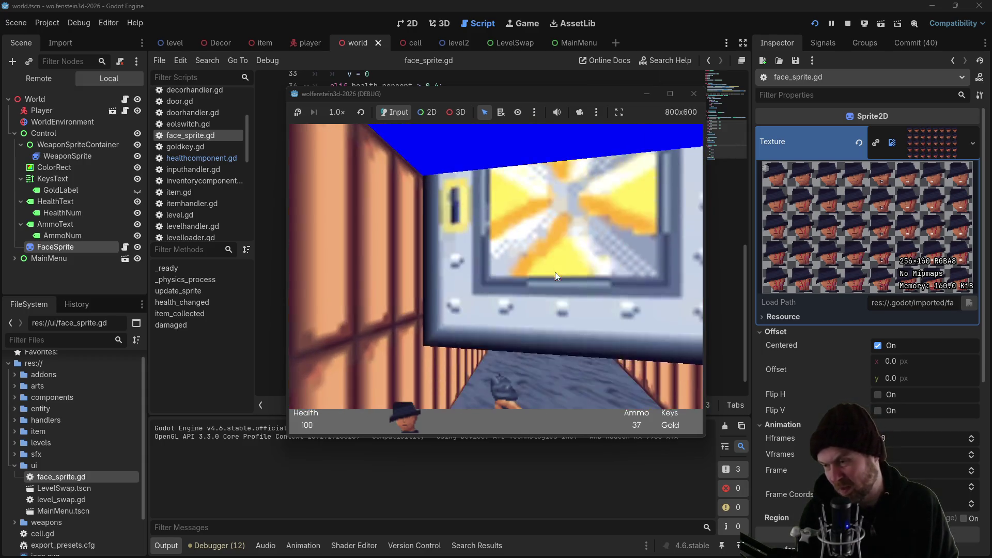
{"action": "key", "text": "Up"}
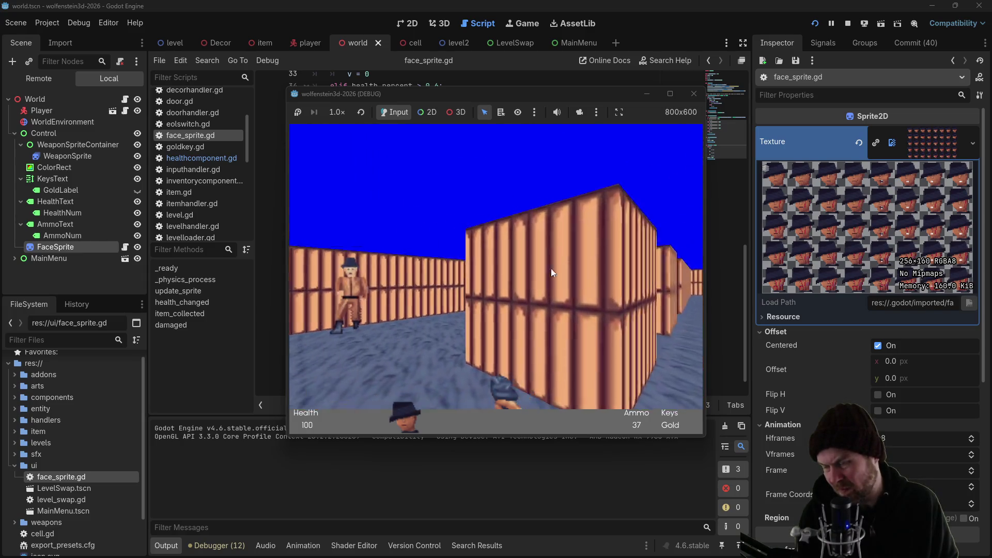
Shoot the guards along the long corridor and push through the doorway
{"action": "key", "text": "ctrl"}
{"action": "key", "text": "Right"}
{"action": "key", "text": "ctrl"}
{"action": "key", "text": "ctrl"}
{"action": "key", "text": "ctrl"}
{"action": "key", "text": "Left"}
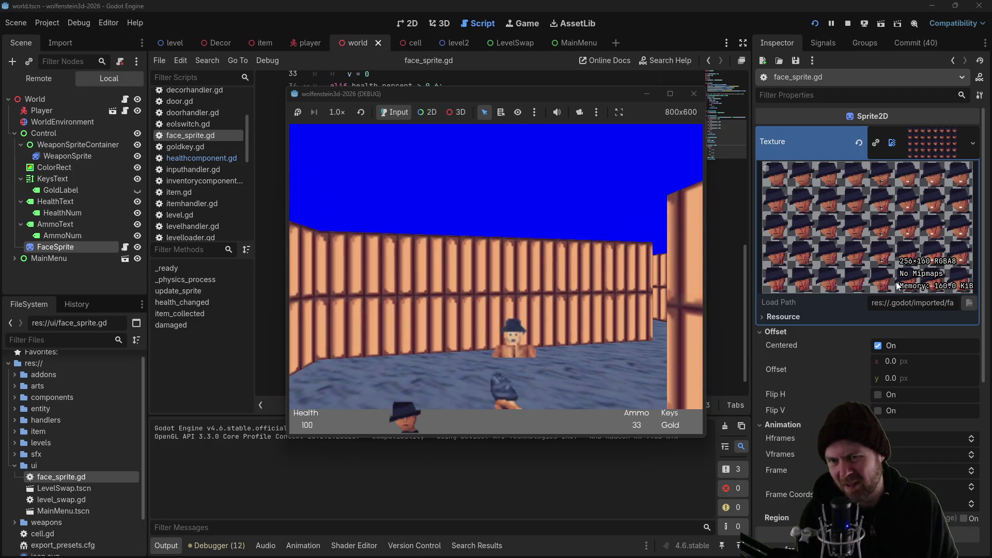
{"action": "key", "text": "Left"}
{"action": "key", "text": "ctrl"}
{"action": "key", "text": "ctrl"}
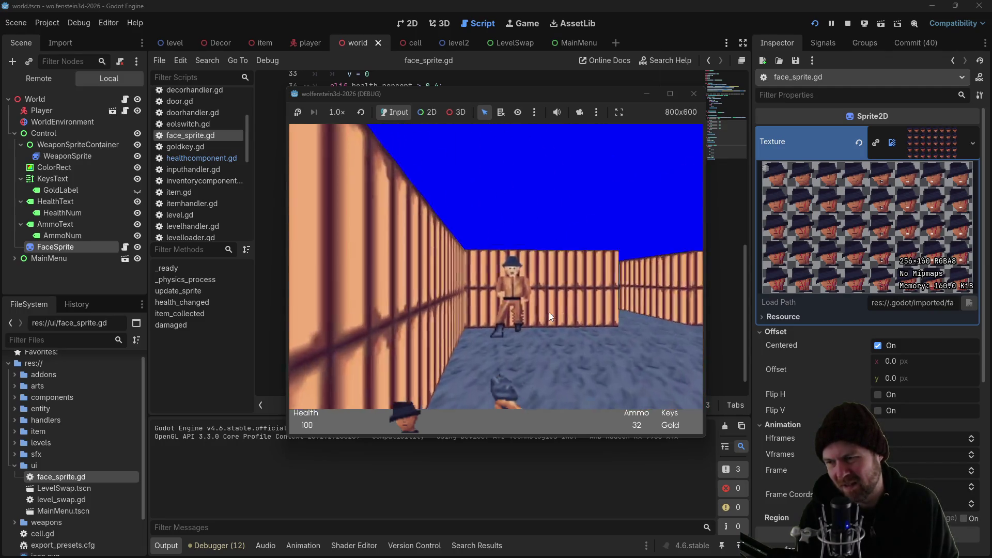
{"action": "key", "text": "Left"}
{"action": "key", "text": "Right"}
{"action": "key", "text": "ctrl"}
{"action": "key", "text": "ctrl"}
{"action": "key", "text": "ctrl"}
{"action": "key", "text": "Right"}
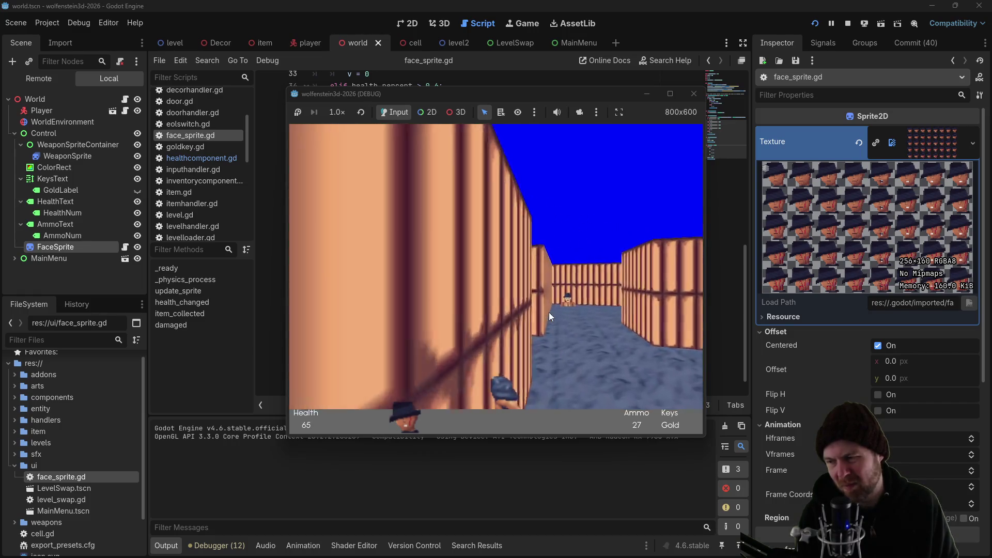
{"action": "key", "text": "Left"}
{"action": "key", "text": "Up"}
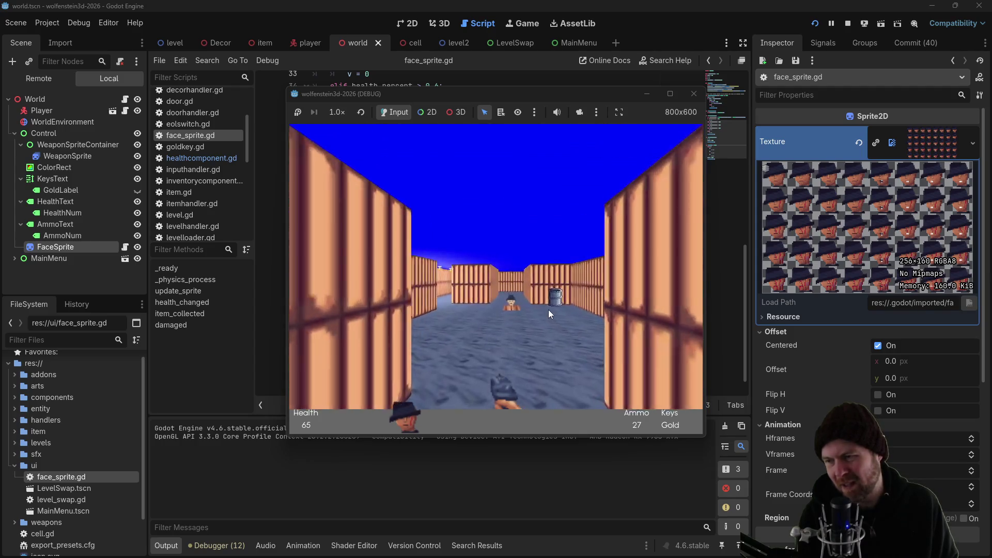
{"action": "key", "text": "Right"}
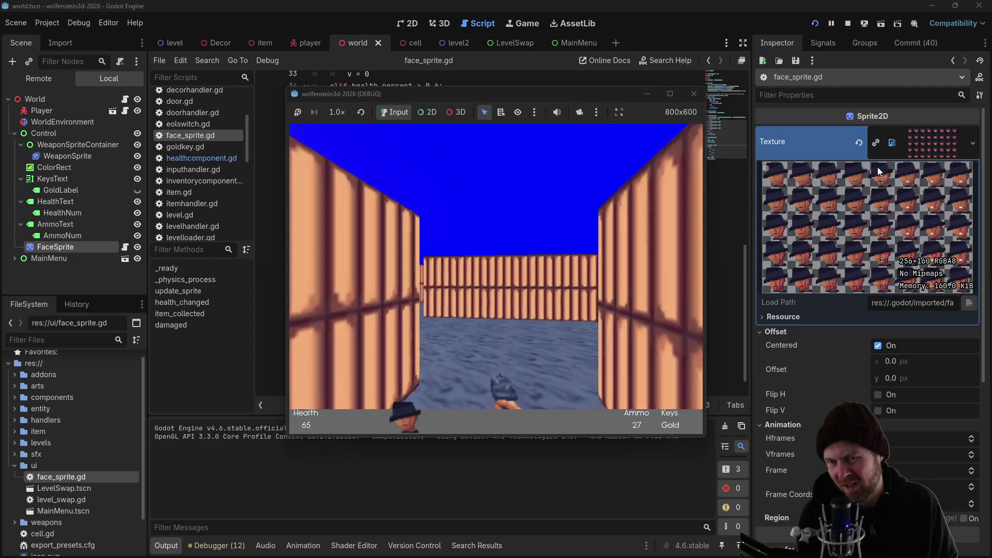
{"action": "key", "text": "ctrl"}
Open the metal door and shoot the enemy, then stop the game with F8 and switch to the plan notes
{"action": "key", "text": "Left"}
{"action": "key", "text": "Up"}
{"action": "key", "text": "Left"}
{"action": "key", "text": "Up"}
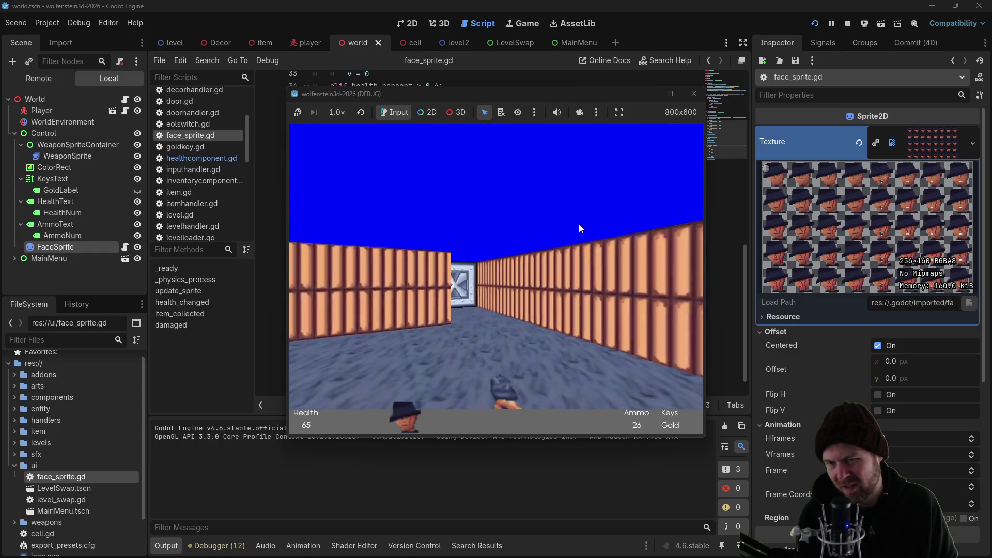
{"action": "key", "text": "Up"}
{"action": "key", "text": "space"}
{"action": "key", "text": "ctrl"}
{"action": "key", "text": "Up"}
{"action": "key", "text": "Left"}
{"action": "key", "text": "F8"}
{"action": "scroll", "coordinate": [423, 276], "scroll_direction": "down", "scroll_amount": 1}
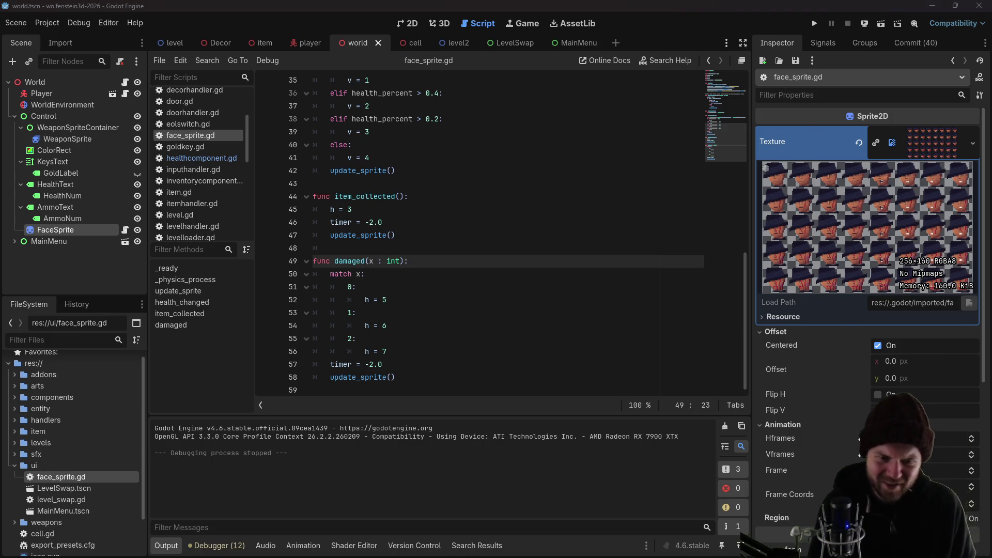
{"action": "key", "text": "alt+Tab"}
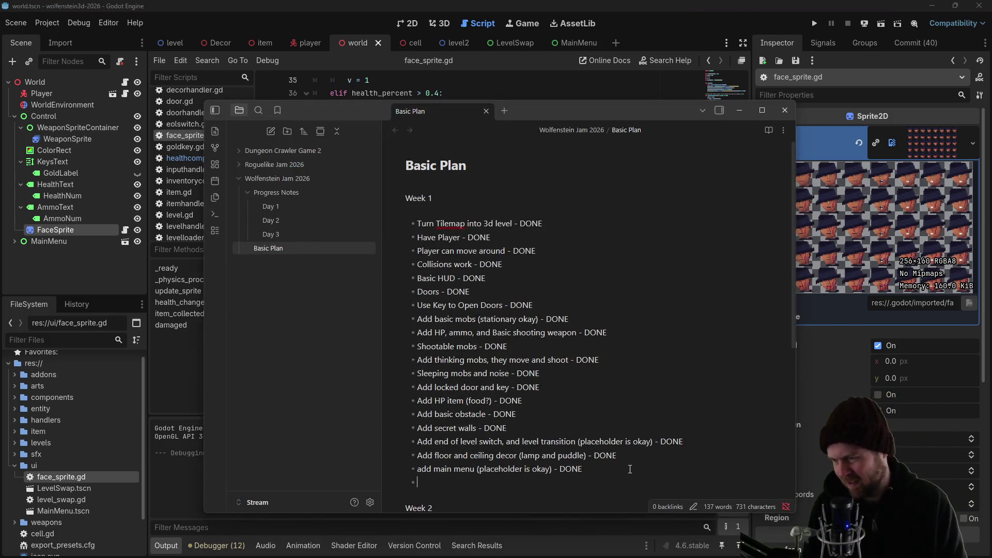
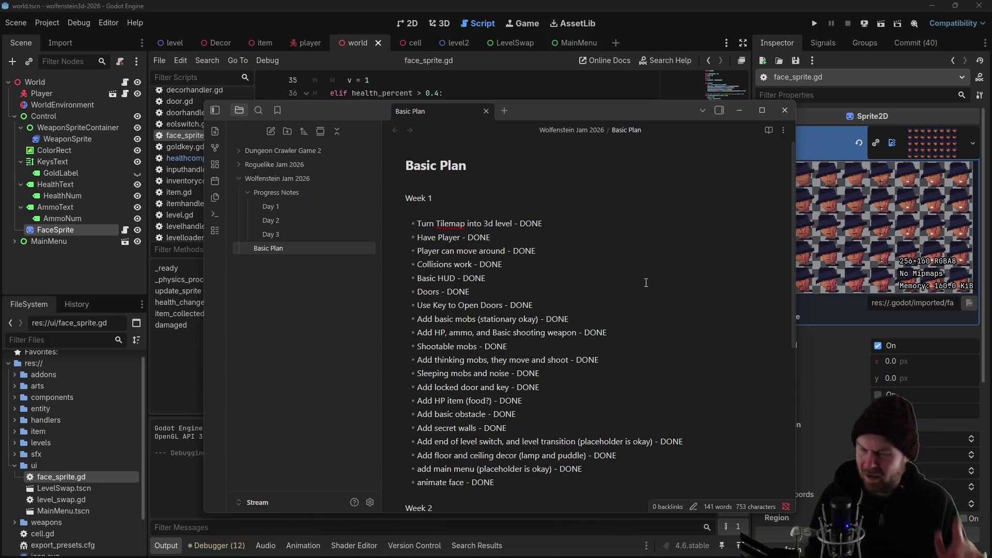
Set the Obsidian notes aside, run the Godot project and start a new game
{"action": "left_click", "coordinate": [796, 23]}
{"action": "left_click", "coordinate": [807, 24]}
{"action": "left_click", "coordinate": [495, 256]}
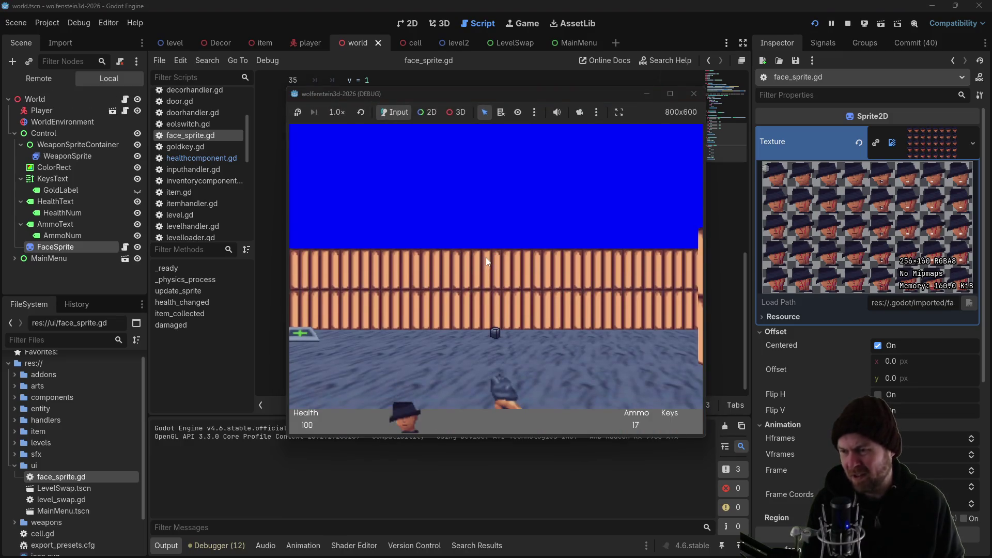
Explore the opening corridors and rooms, grabbing the ammo pickup in the brick-walled room
{"action": "key", "text": "Right"}
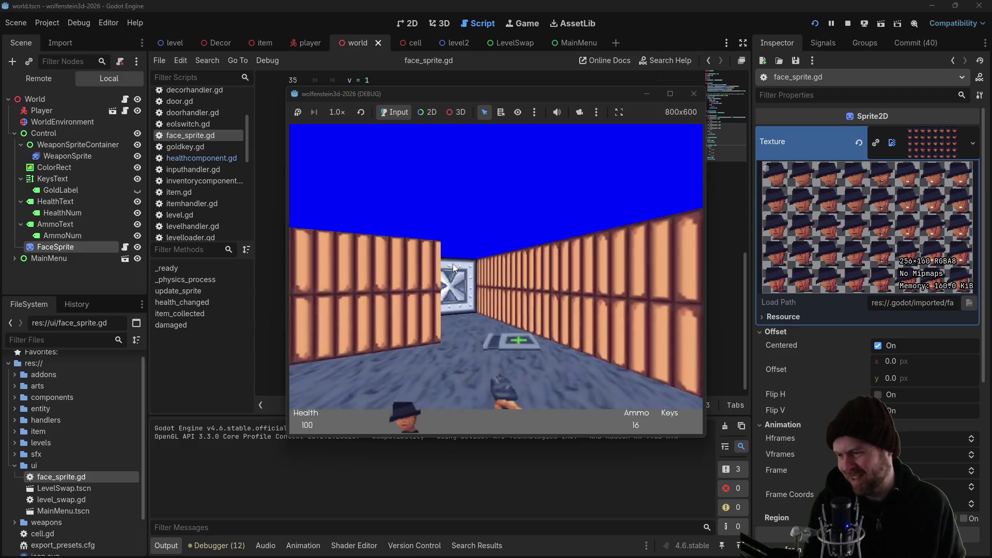
{"action": "key", "text": "Up"}
{"action": "key", "text": "Left"}
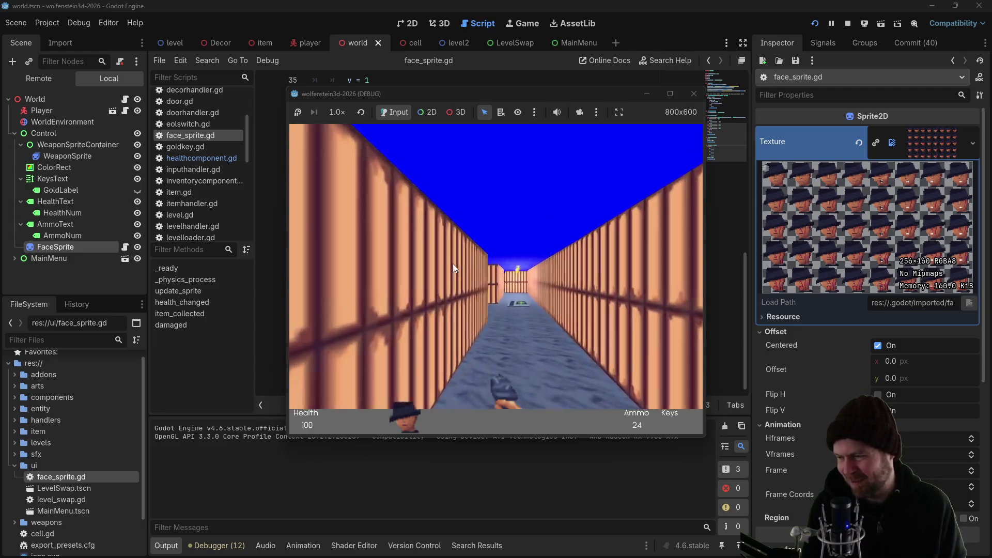
{"action": "key", "text": "Right"}
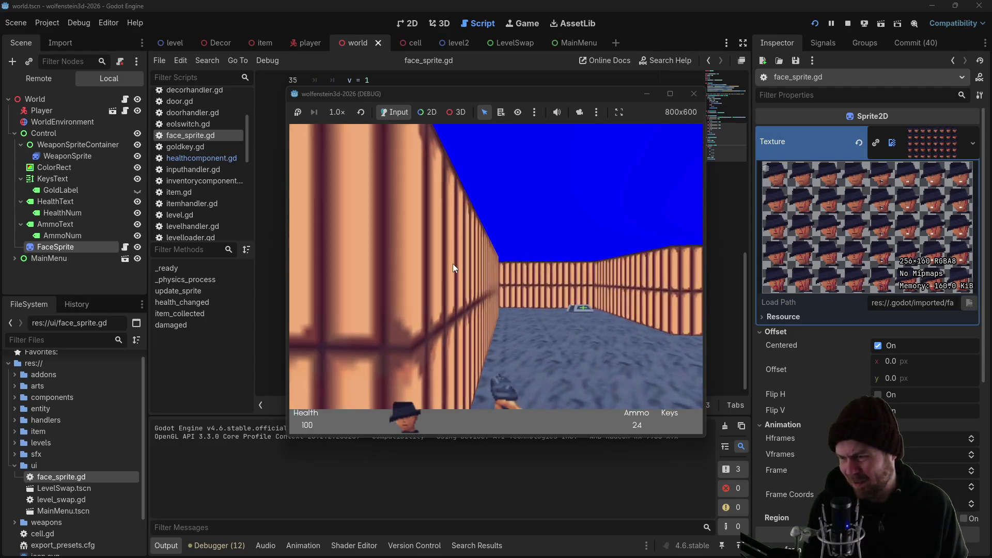
{"action": "key", "text": "Up"}
{"action": "key", "text": "Down"}
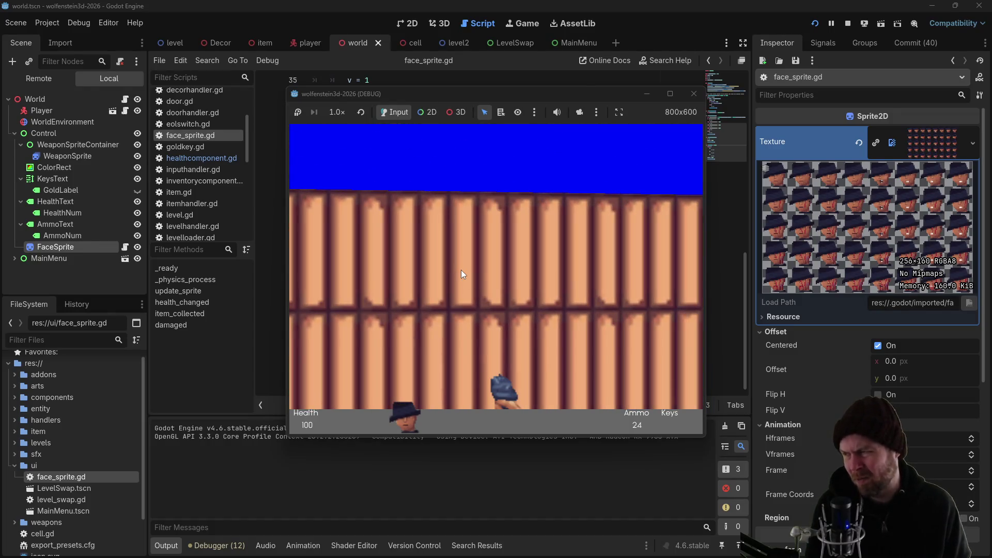
{"action": "key", "text": "Right"}
{"action": "key", "text": "Left"}
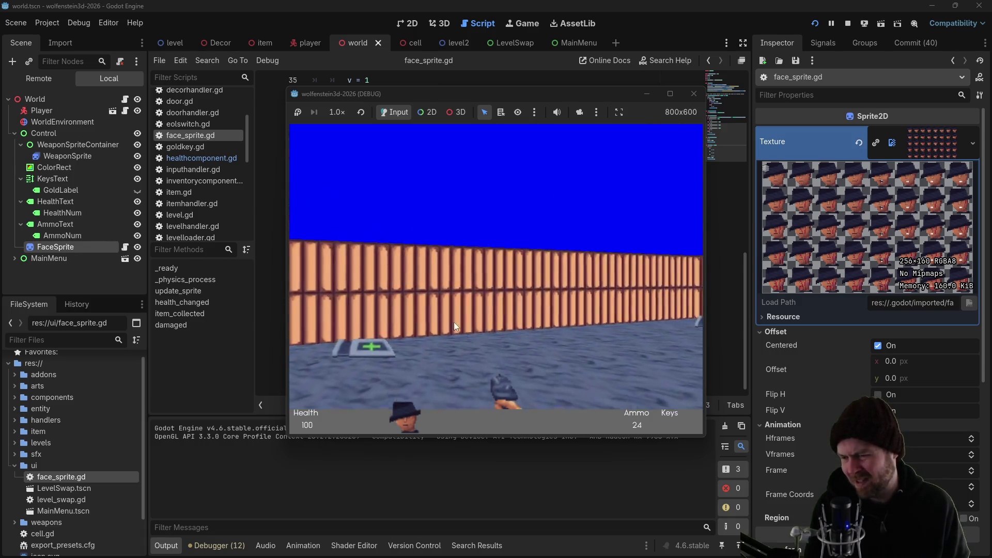
{"action": "key", "text": "Right"}
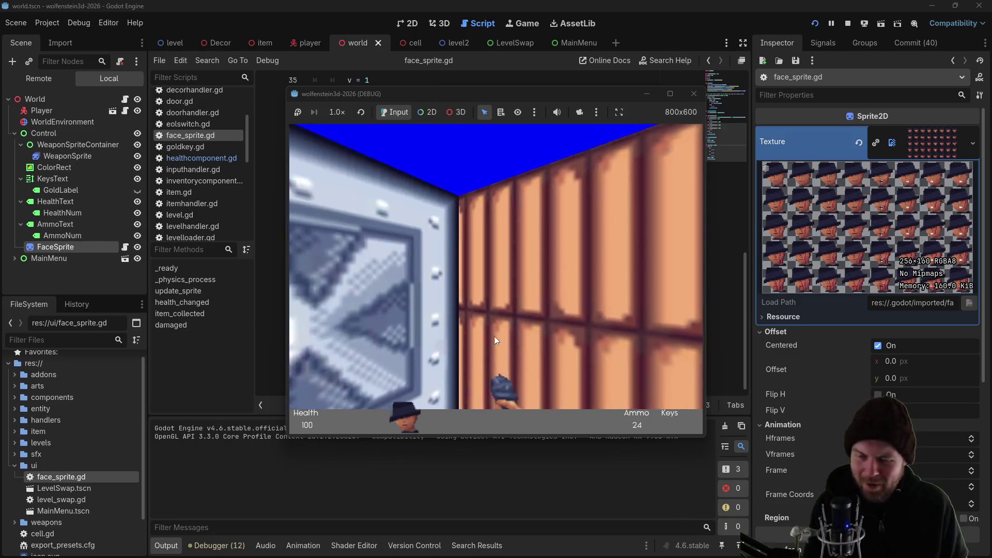
{"action": "key", "text": "Up"}
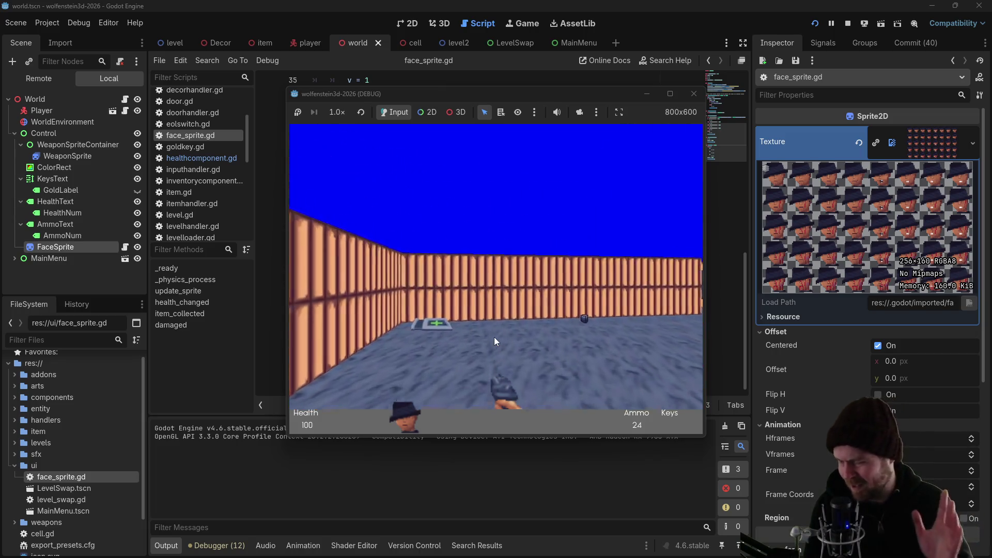
{"action": "key", "text": "Left"}
{"action": "key", "text": "Left"}
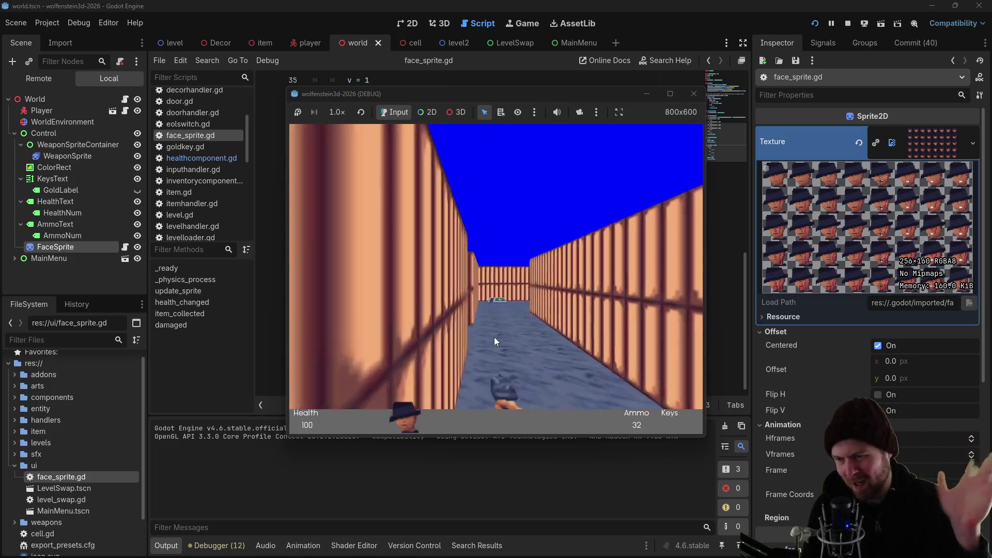
{"action": "key", "text": "Right"}
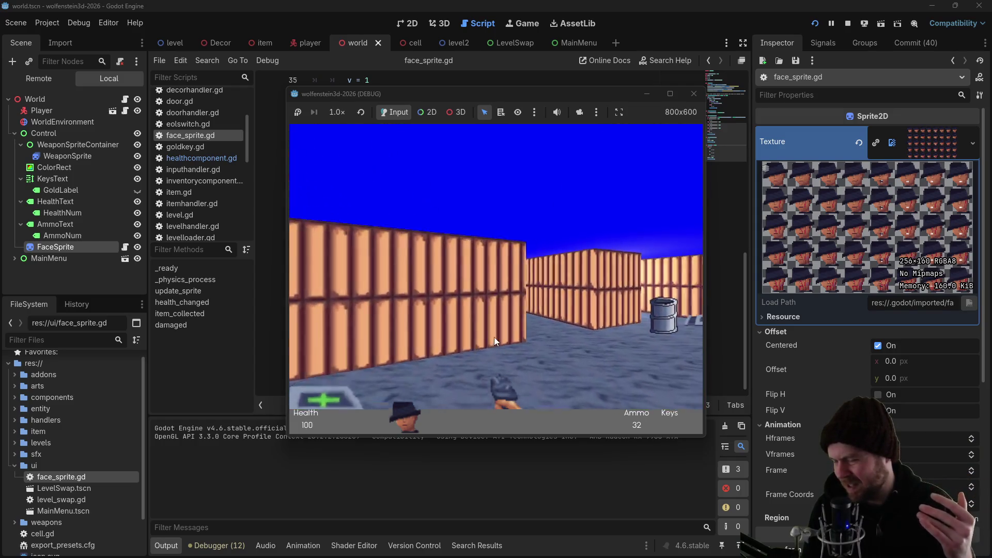
{"action": "key", "text": "Up"}
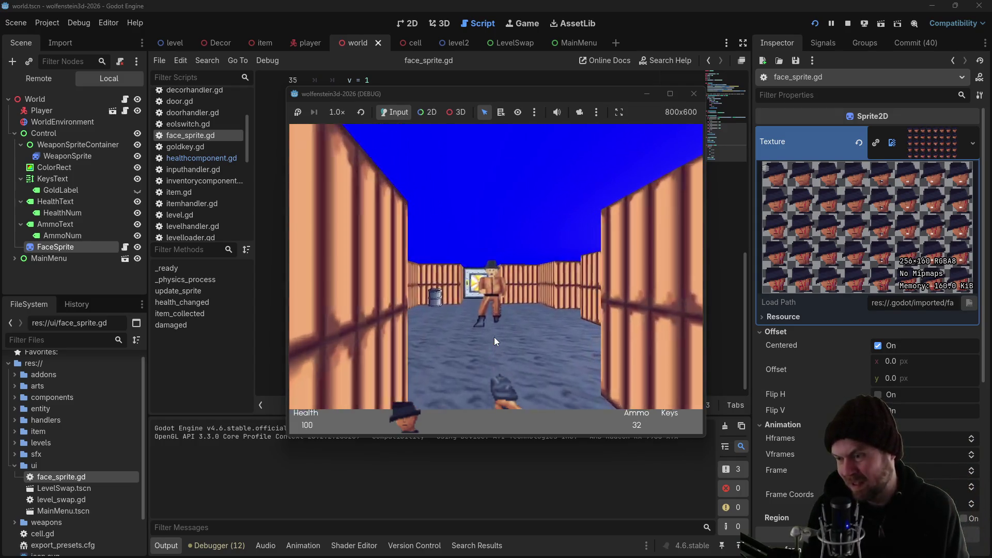
Shoot the approaching enemy, open the steel door and fight the two enemies beyond
{"action": "left_click", "coordinate": [505, 384]}
{"action": "key", "text": "Left"}
{"action": "key", "text": "Right"}
{"action": "key", "text": "Up"}
{"action": "key", "text": "Up"}
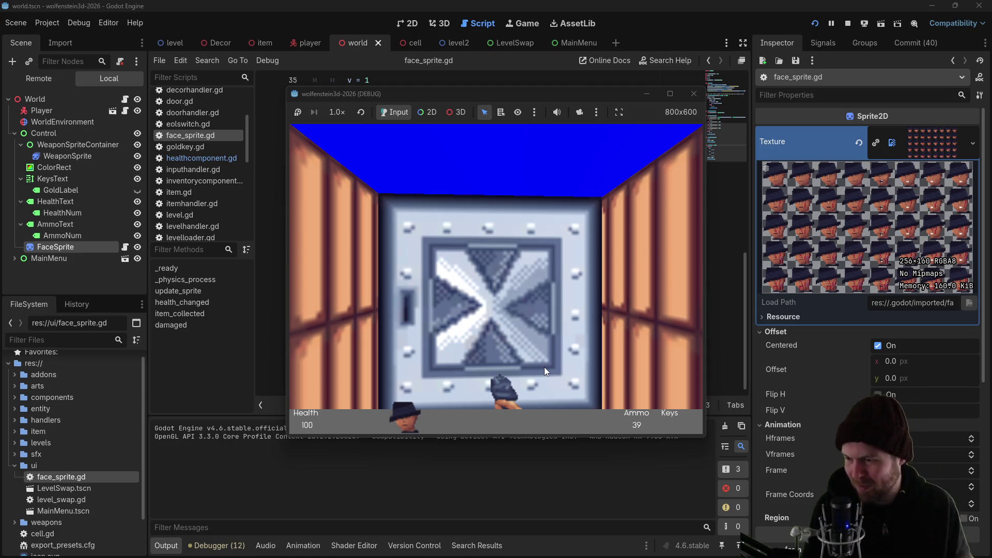
{"action": "key", "text": "Up"}
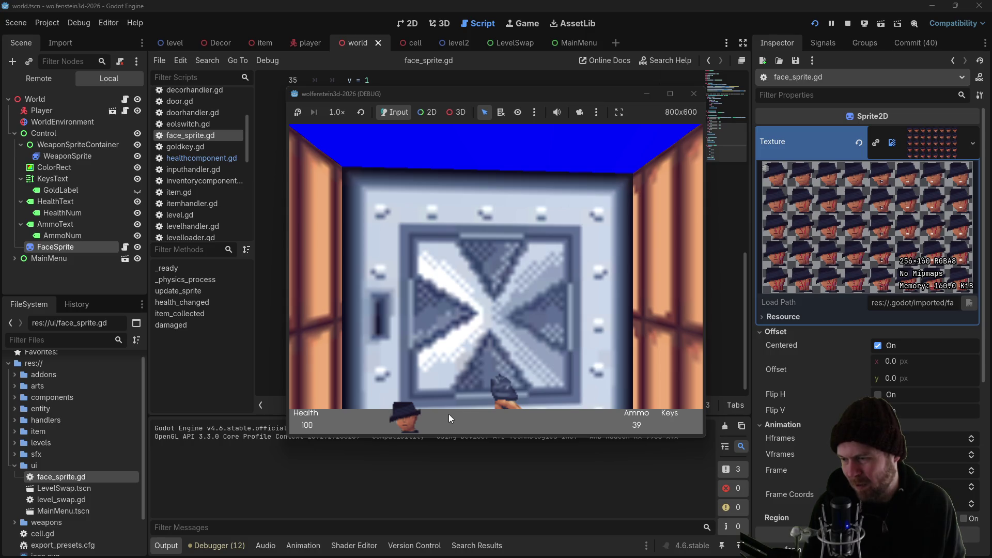
{"action": "key", "text": "space"}
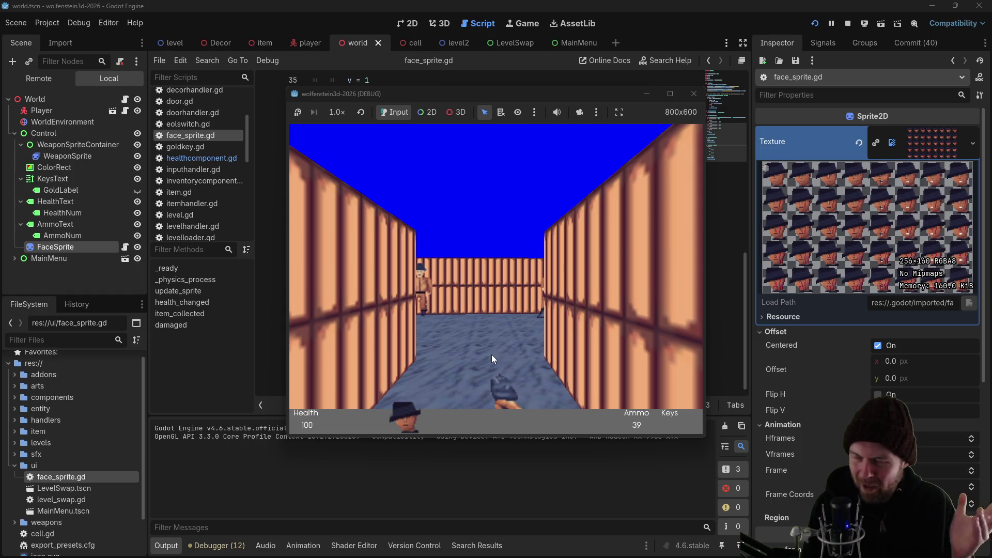
{"action": "key", "text": "Left"}
{"action": "key", "text": "Right"}
{"action": "key", "text": "ctrl"}
{"action": "key", "text": "Up"}
{"action": "key", "text": "ctrl"}
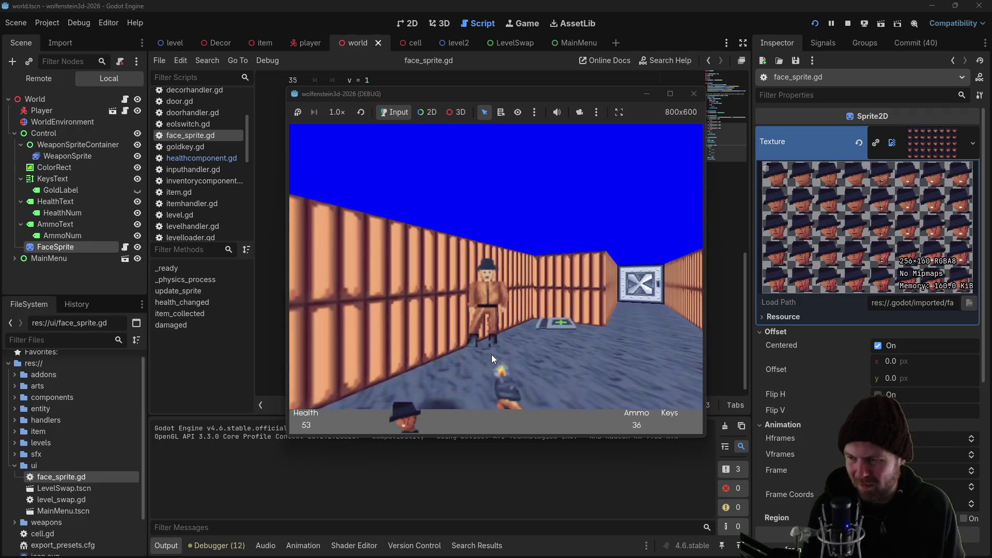
Collect health pickups, take out the next enemy and reach the vault door
{"action": "key", "text": "Up"}
{"action": "key", "text": "Left"}
{"action": "key", "text": "ctrl"}
{"action": "key", "text": "ctrl"}
{"action": "key", "text": "Up"}
{"action": "key", "text": "Up"}
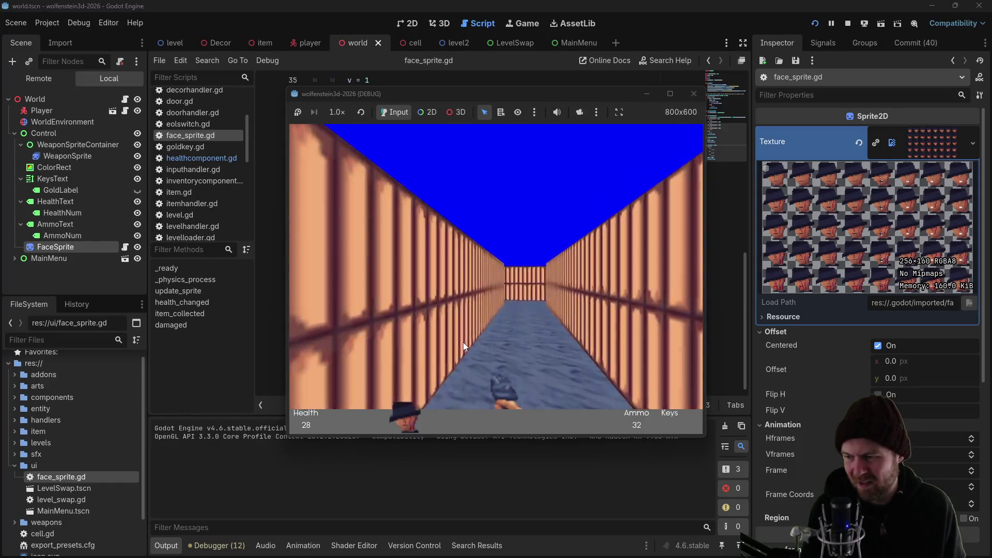
{"action": "key", "text": "Up"}
{"action": "key", "text": "Left"}
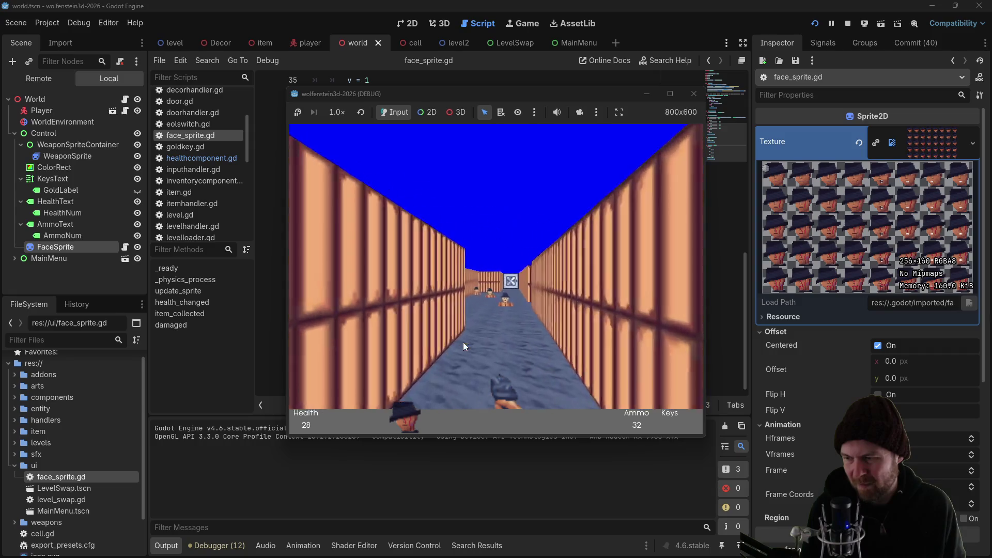
{"action": "key", "text": "Right"}
{"action": "key", "text": "Up"}
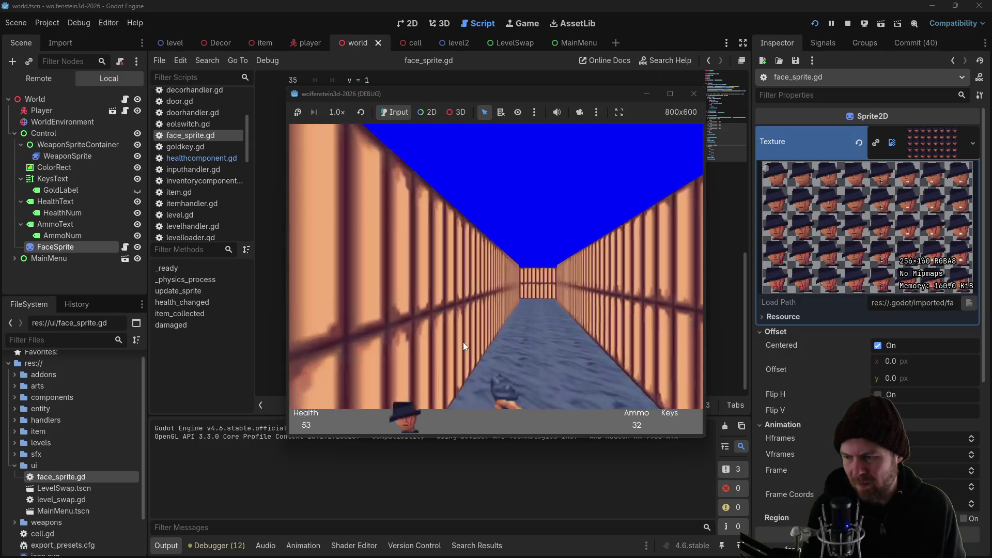
{"action": "key", "text": "Up"}
{"action": "key", "text": "Right"}
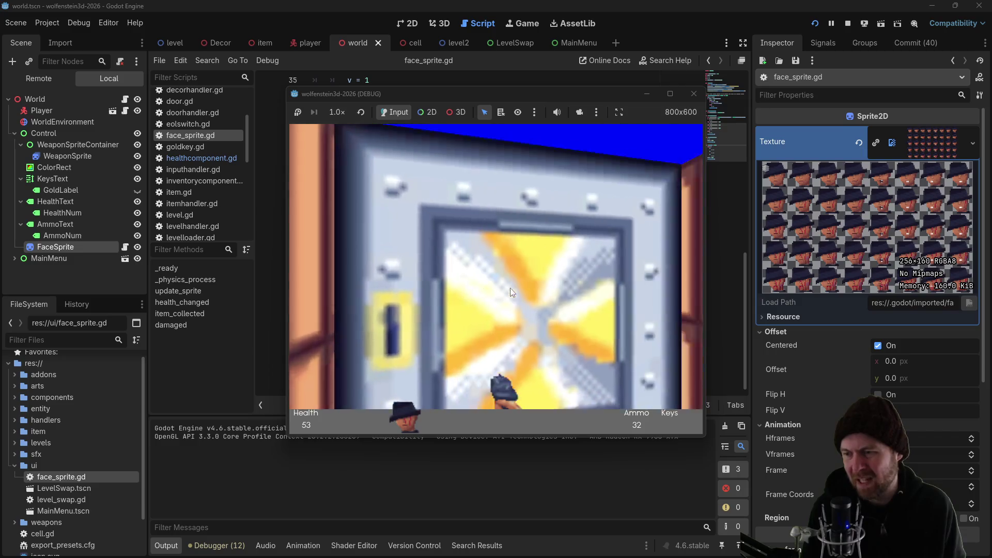
Open the vault door, shoot the enemy behind it, grab the gold key, then stop the game
{"action": "key", "text": "Left"}
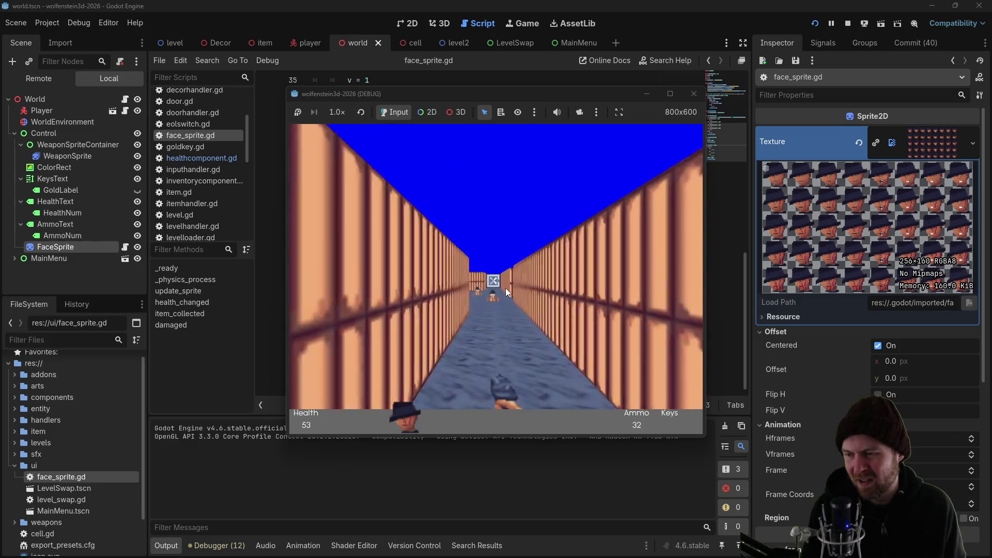
{"action": "key", "text": "Up"}
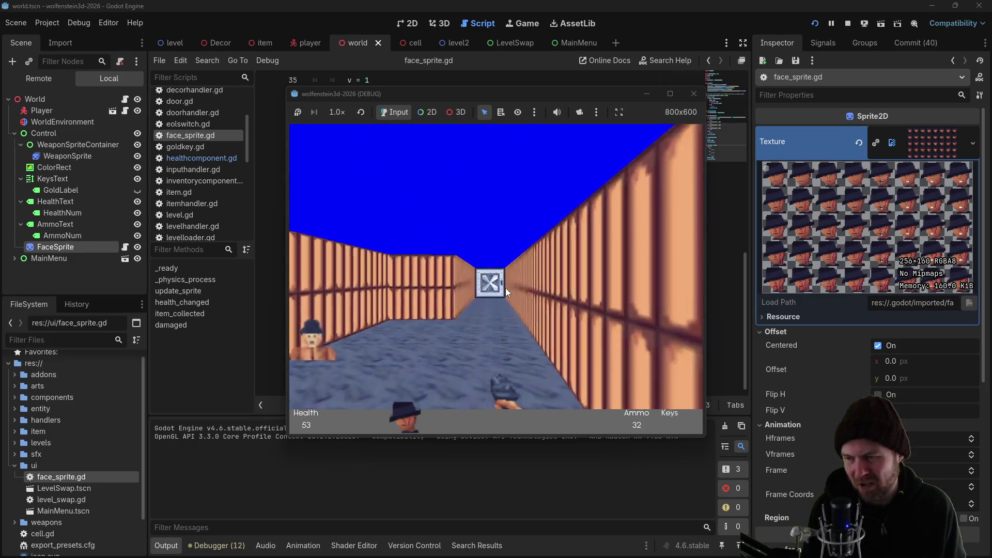
{"action": "key", "text": "Up"}
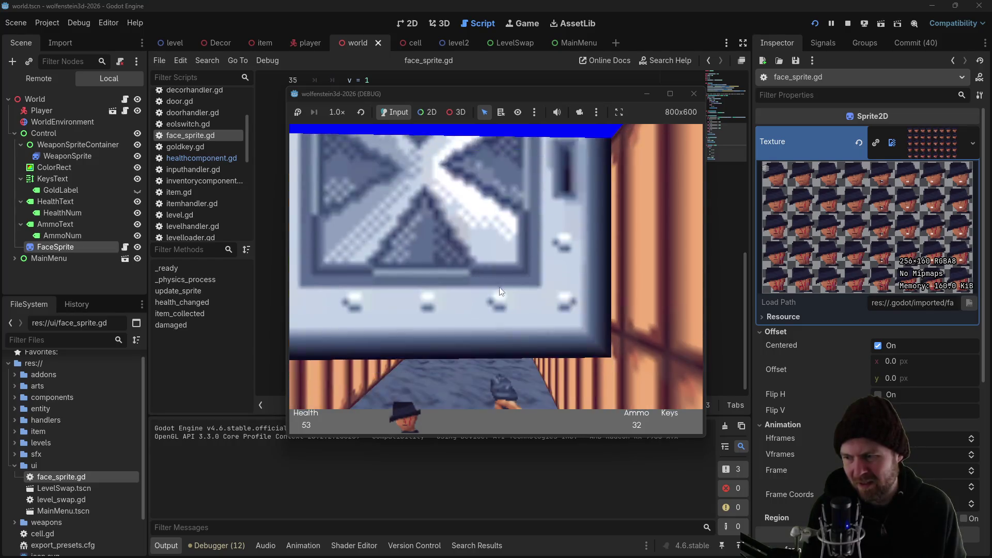
{"action": "key", "text": "space"}
{"action": "key", "text": "ctrl"}
{"action": "key", "text": "ctrl"}
{"action": "key", "text": "ctrl"}
{"action": "key", "text": "Up"}
{"action": "key", "text": "Left"}
{"action": "key", "text": "Left"}
{"action": "key", "text": "Up"}
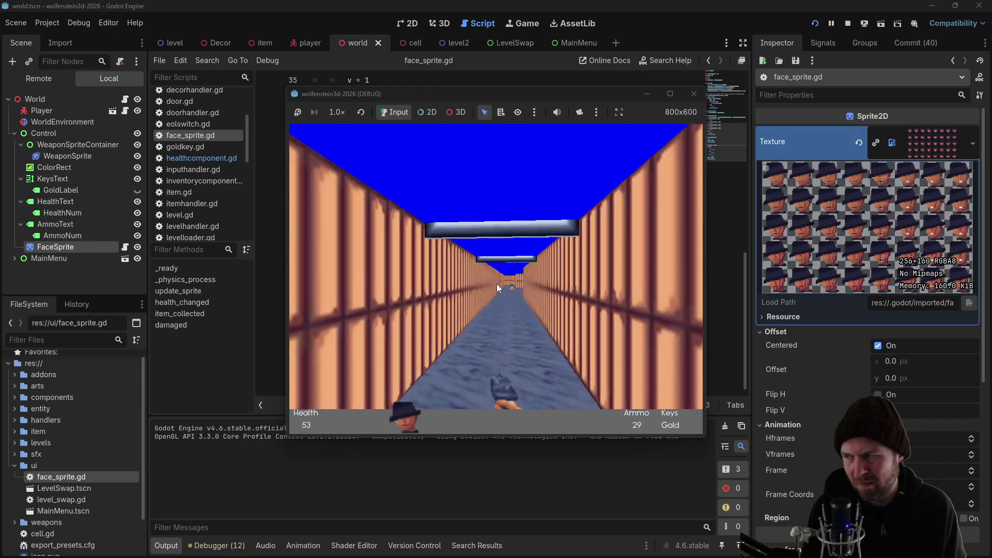
{"action": "key", "text": "Right"}
{"action": "key", "text": "Up"}
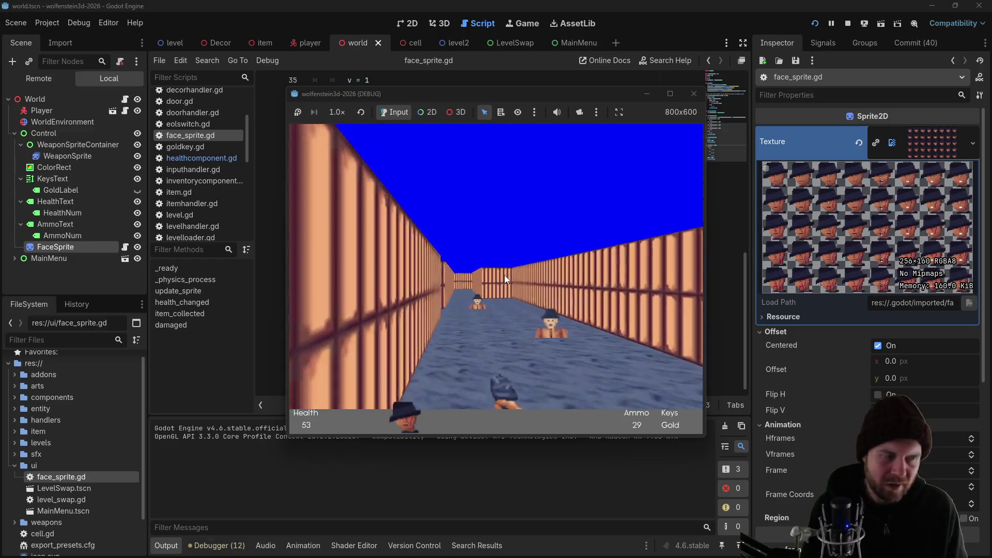
{"action": "left_click", "coordinate": [698, 92]}
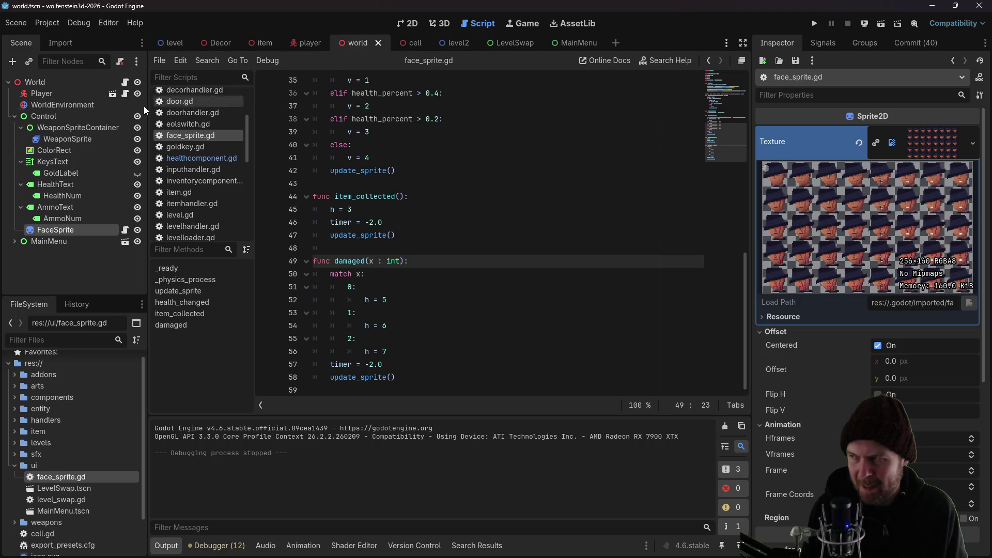
Look over the World node and healthcomponent.gd, then open the FaceSprite's face_sprite.gd at line 1
{"action": "left_click", "coordinate": [39, 82]}
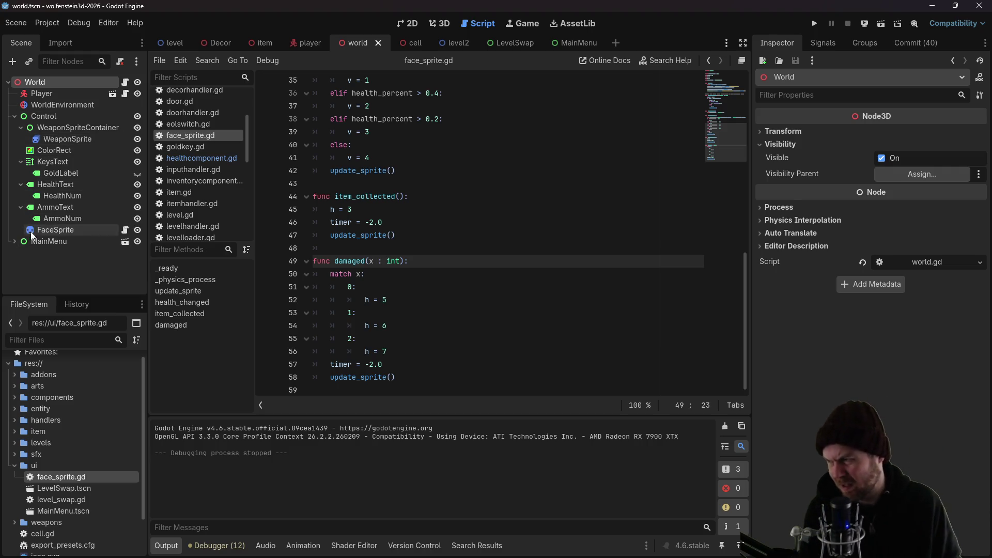
{"action": "left_click", "coordinate": [219, 156]}
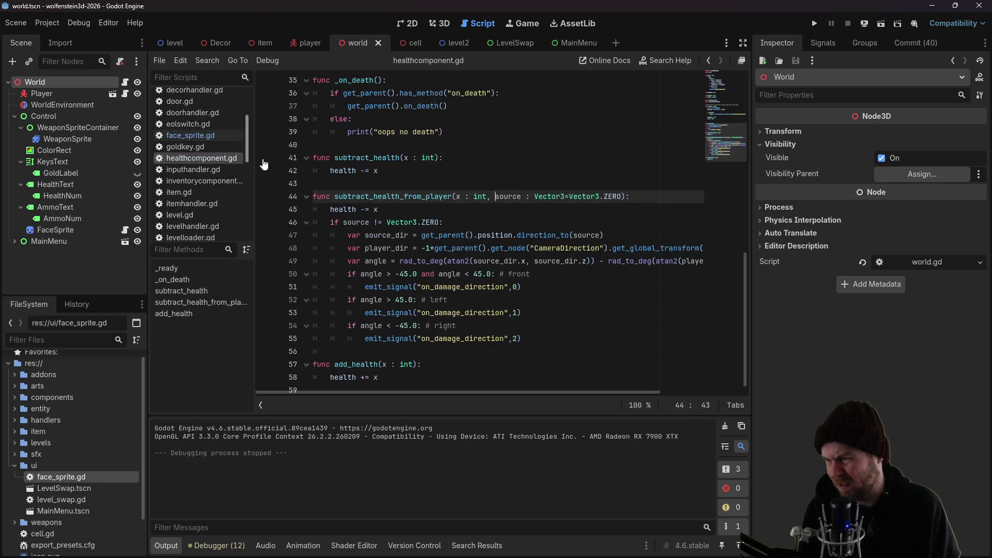
{"action": "scroll", "coordinate": [370, 185], "scroll_direction": "up", "scroll_amount": 10}
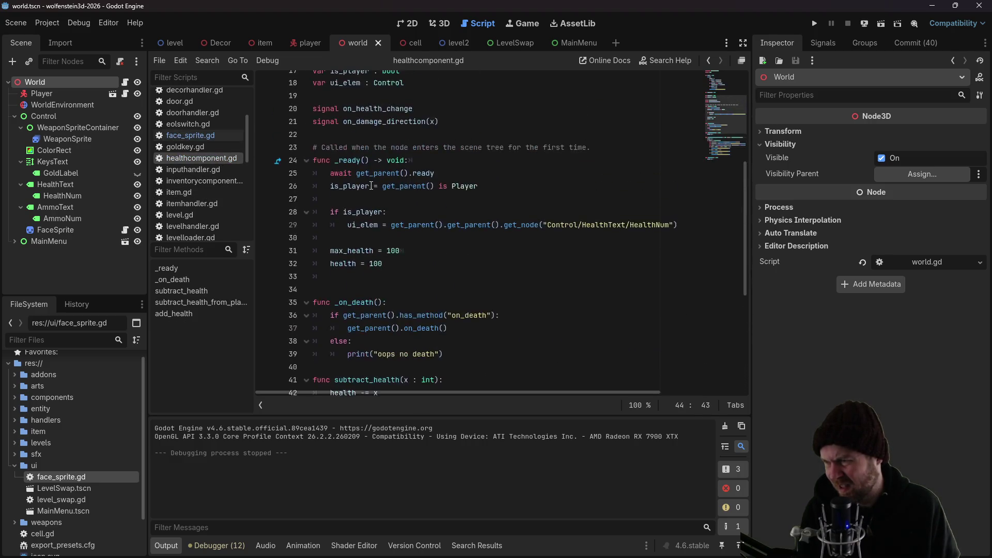
{"action": "left_click", "coordinate": [93, 230]}
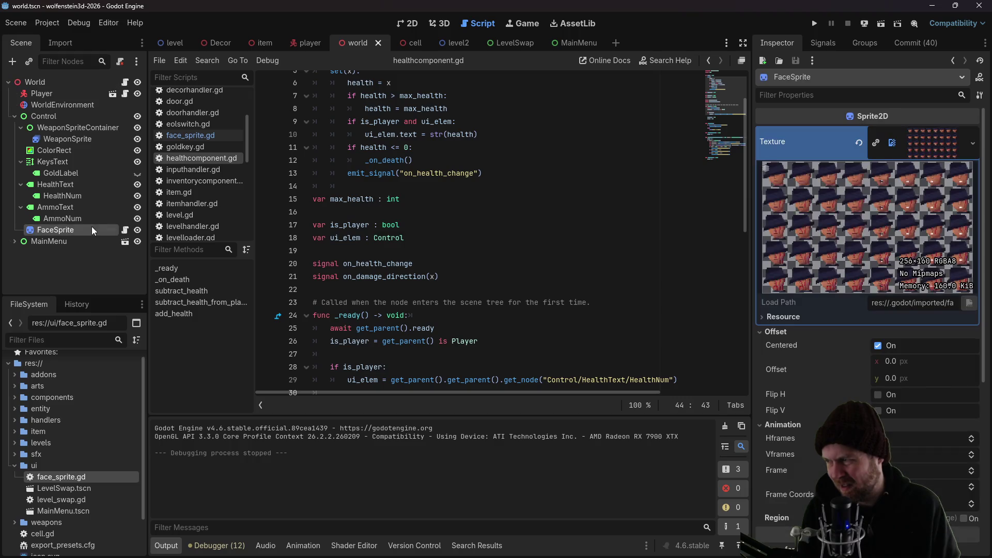
{"action": "scroll", "coordinate": [313, 255], "scroll_direction": "down", "scroll_amount": 4}
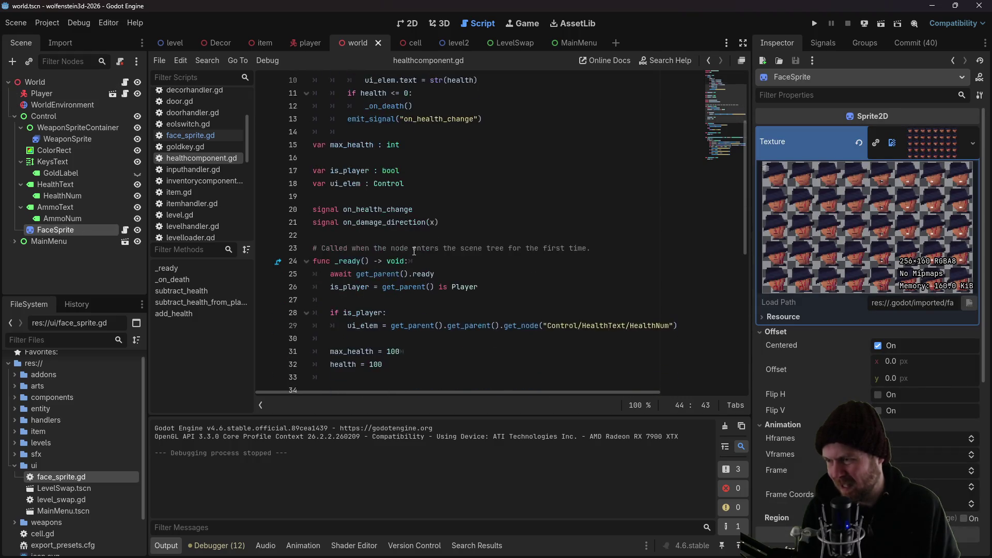
{"action": "left_click", "coordinate": [125, 230]}
{"action": "scroll", "coordinate": [385, 275], "scroll_direction": "up", "scroll_amount": 10}
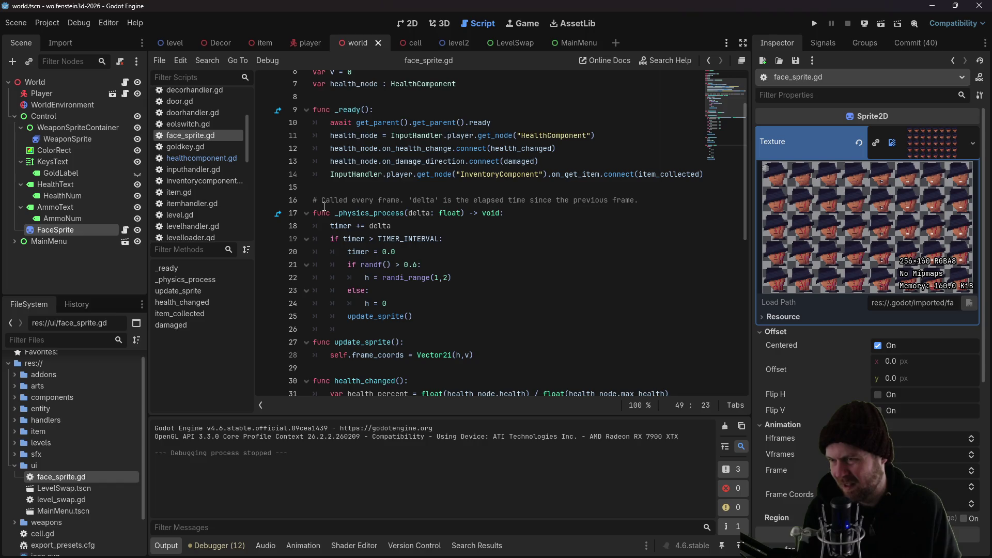
{"action": "scroll", "coordinate": [320, 205], "scroll_direction": "up", "scroll_amount": 2}
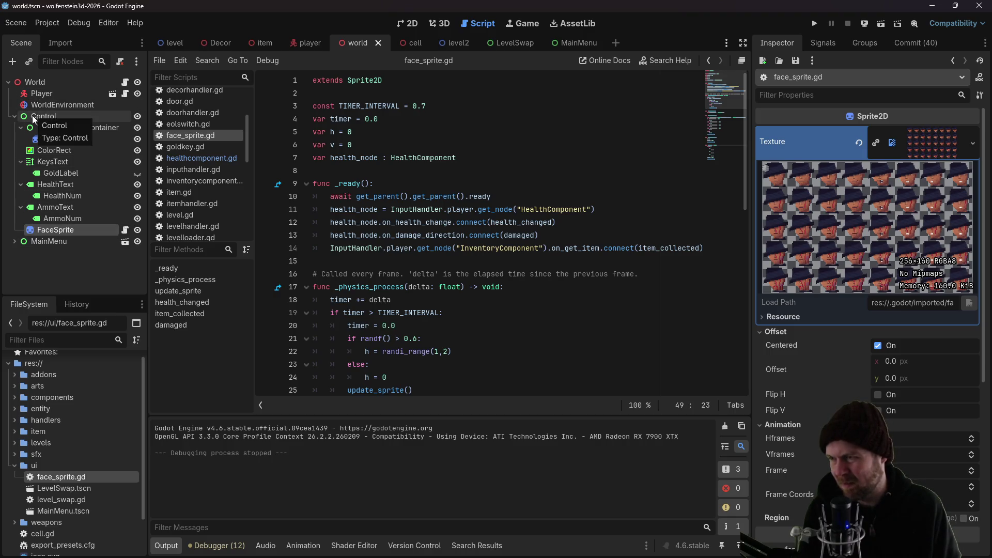
Switch to the 2D canvas and hide the MainMenu node
{"action": "right_click", "coordinate": [60, 115]}
{"action": "left_click", "coordinate": [86, 119]}
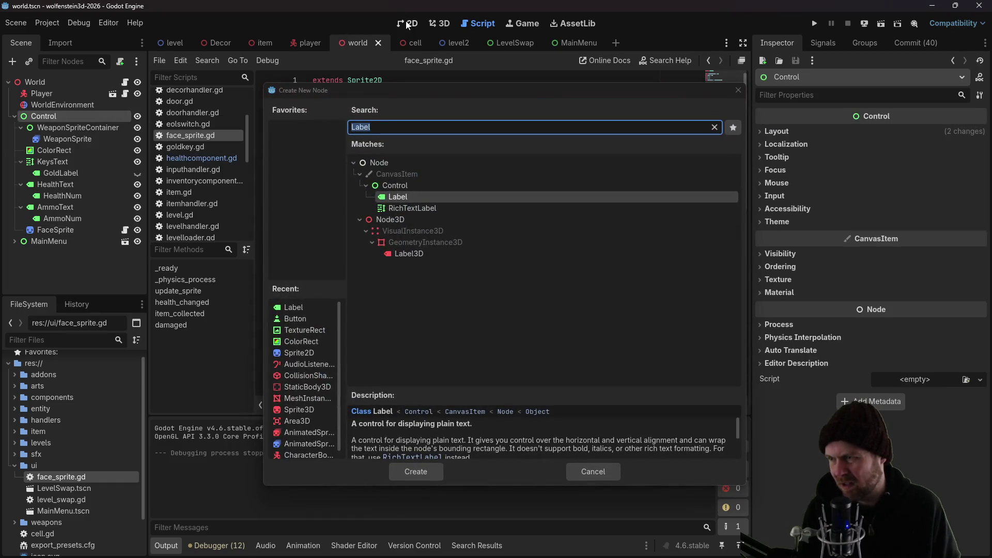
{"action": "left_click", "coordinate": [739, 92]}
{"action": "left_click", "coordinate": [396, 23]}
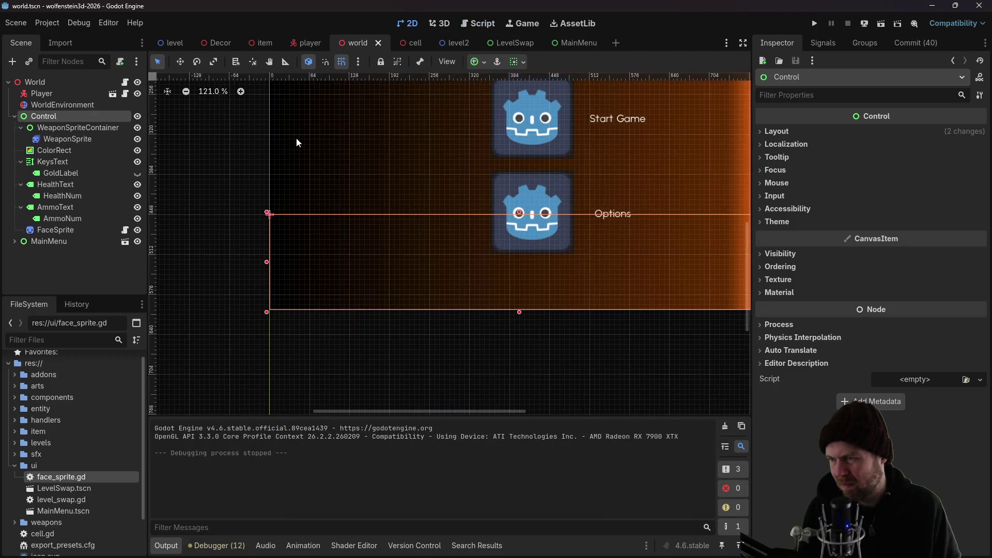
{"action": "scroll", "coordinate": [297, 142], "scroll_direction": "up", "scroll_amount": 5}
{"action": "scroll", "coordinate": [297, 142], "scroll_direction": "right", "scroll_amount": 2}
{"action": "left_click", "coordinate": [137, 241]}
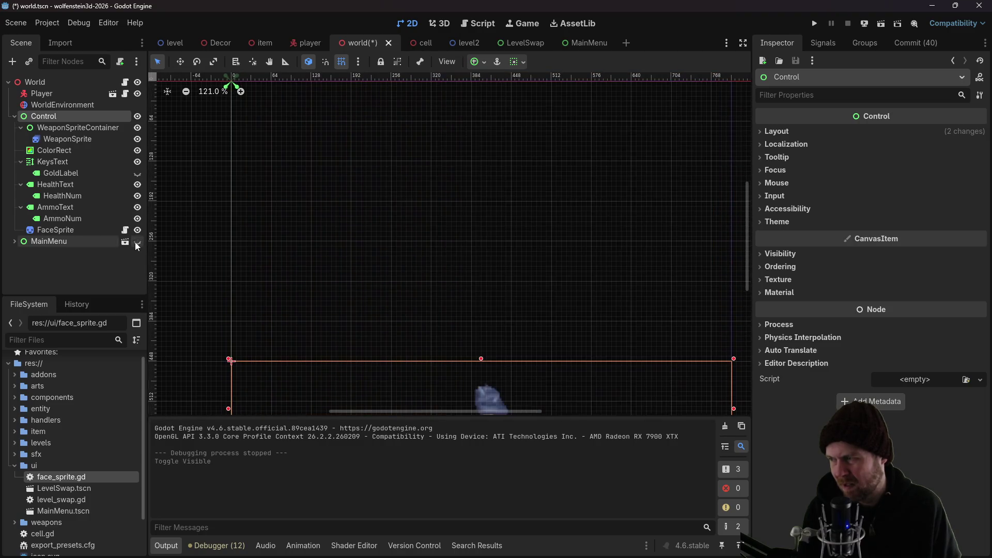
{"action": "scroll", "coordinate": [290, 215], "scroll_direction": "down", "scroll_amount": 2}
{"action": "scroll", "coordinate": [281, 200], "scroll_direction": "down", "scroll_amount": 5}
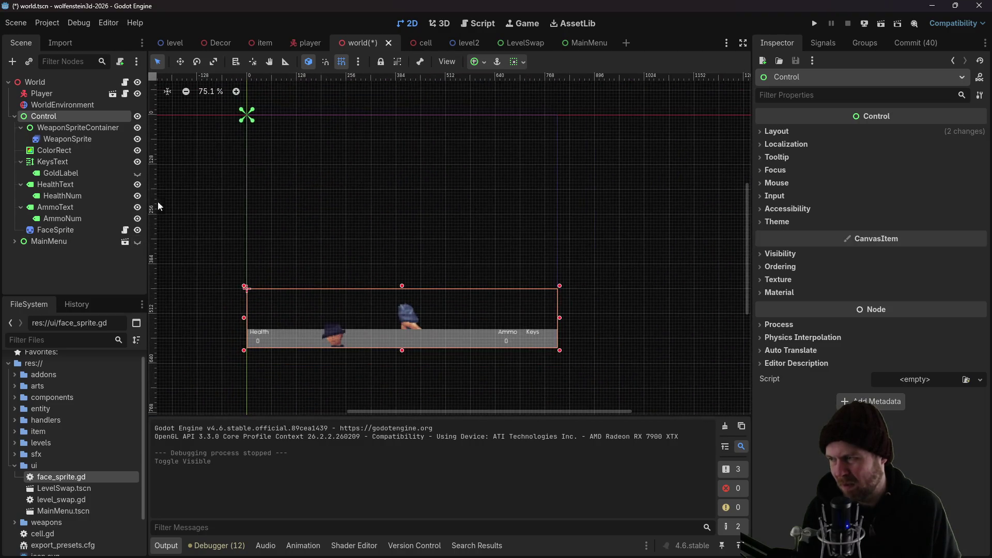
Add a ColorRect child under Control and move it to the screen's top-left
{"action": "right_click", "coordinate": [49, 120]}
{"action": "left_click", "coordinate": [118, 128]}
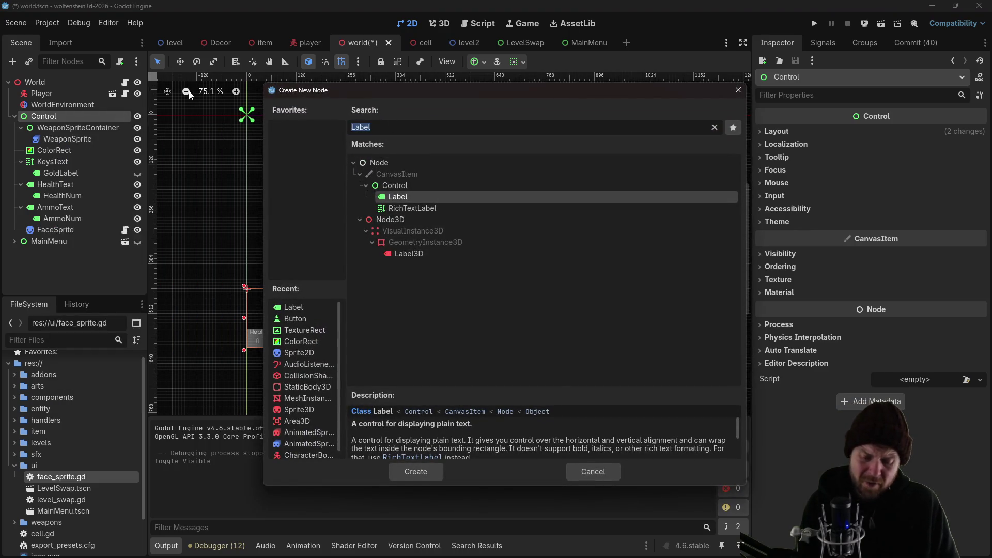
{"action": "type", "text": "color"}
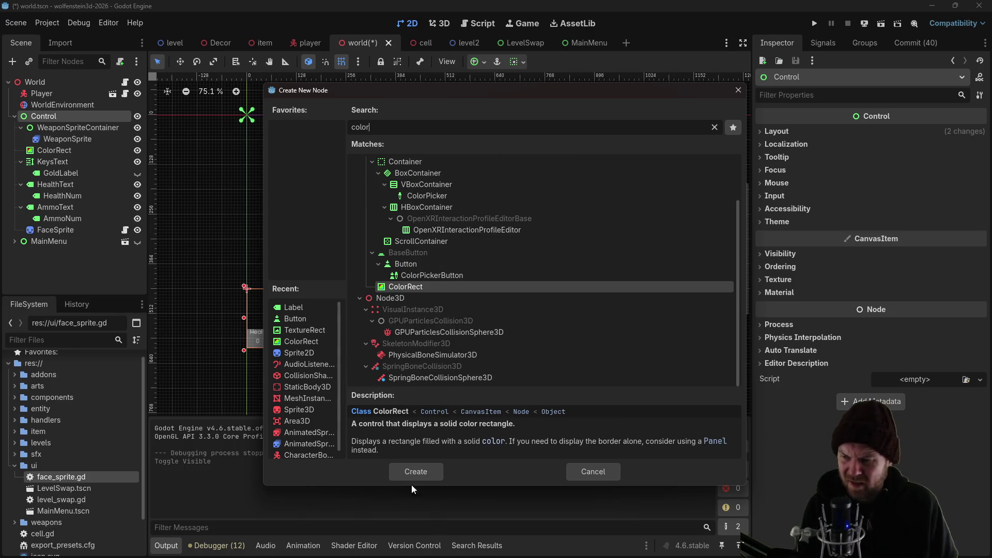
{"action": "left_click", "coordinate": [404, 472]}
{"action": "mouse_move", "coordinate": [260, 299]}
{"action": "left_mouse_down"}
{"action": "mouse_move", "coordinate": [260, 128]}
{"action": "mouse_move", "coordinate": [560, 362]}
{"action": "mouse_move", "coordinate": [559, 341]}
{"action": "mouse_move", "coordinate": [559, 350]}
{"action": "left_mouse_up"}
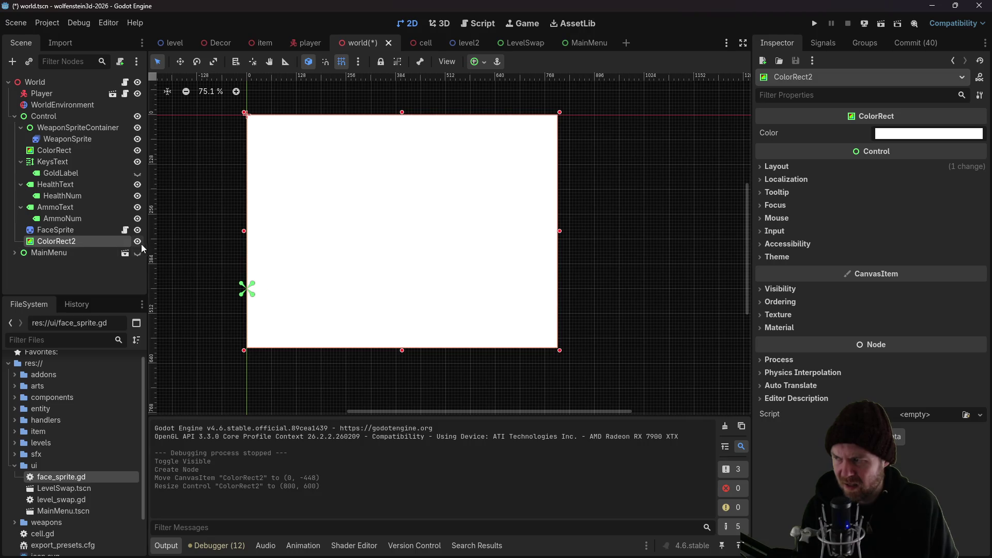
{"action": "left_click", "coordinate": [138, 241]}
Colour the rectangle red with alpha 43, size it 800×552 above the HUD, and hide it
{"action": "left_click", "coordinate": [890, 134]}
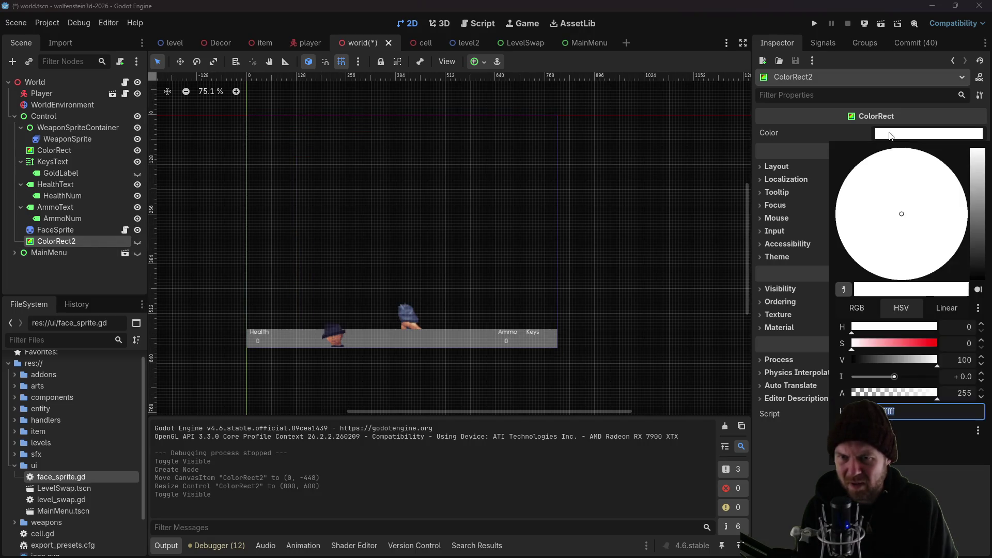
{"action": "left_click_drag", "start_coordinate": [919, 343], "coordinate": [937, 344]}
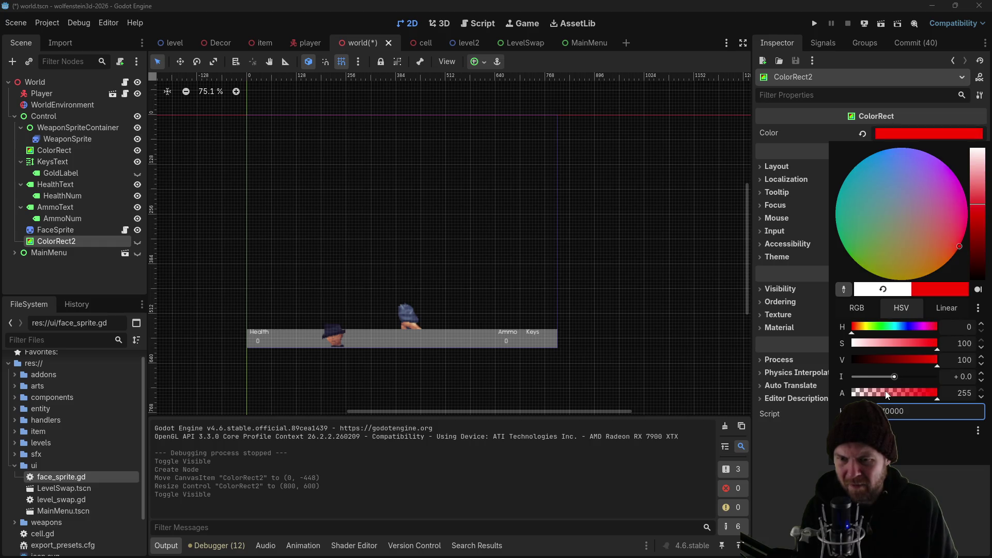
{"action": "left_click_drag", "start_coordinate": [888, 396], "coordinate": [868, 394]}
{"action": "left_click", "coordinate": [134, 240]}
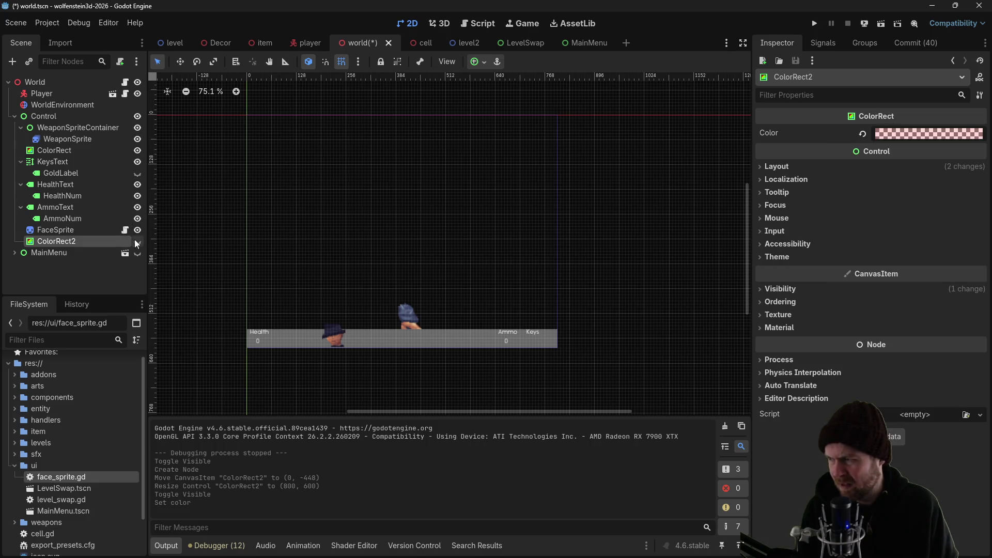
{"action": "left_click", "coordinate": [137, 242]}
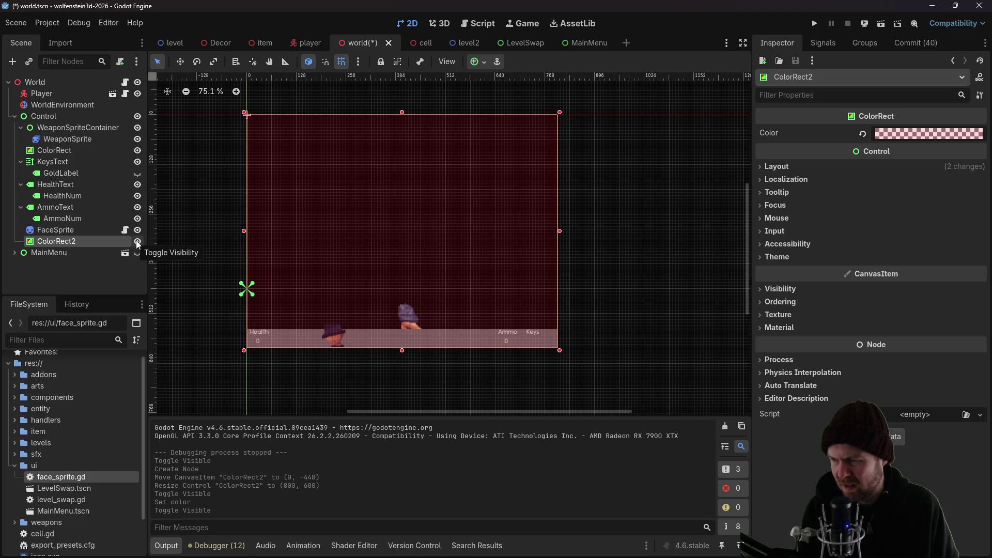
{"action": "mouse_move", "coordinate": [403, 350]}
{"action": "left_mouse_down"}
{"action": "mouse_move", "coordinate": [409, 321]}
{"action": "mouse_move", "coordinate": [409, 332]}
{"action": "left_mouse_up"}
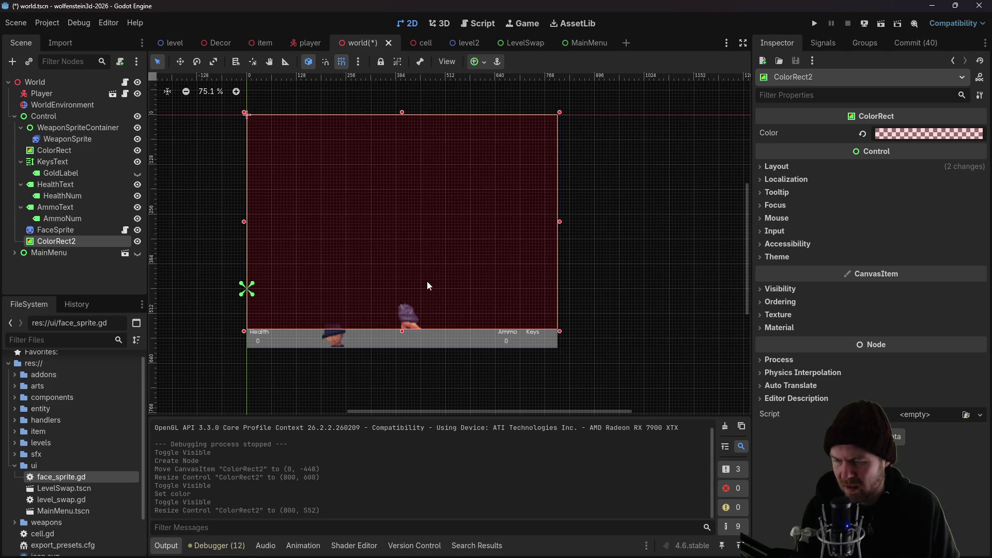
{"action": "left_click", "coordinate": [137, 244]}
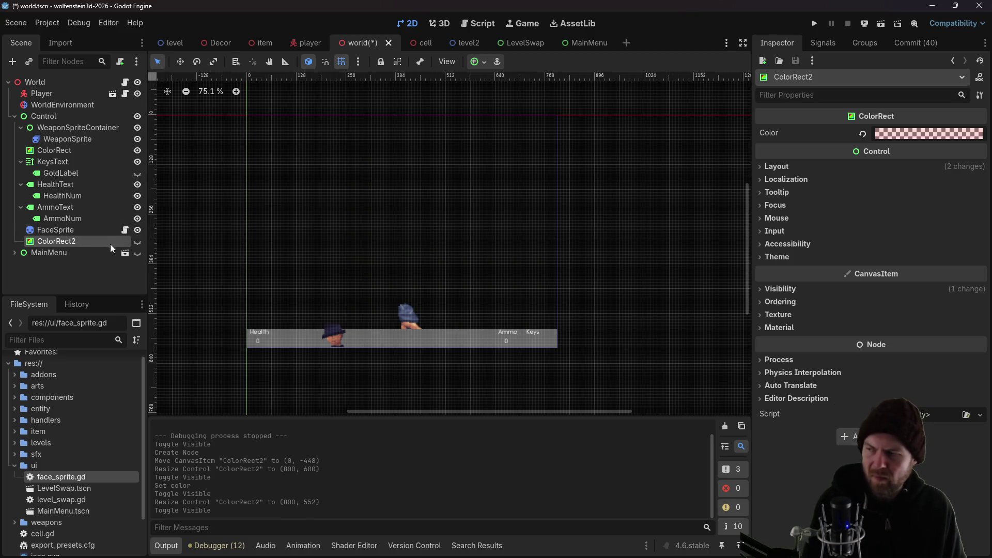
{"action": "right_click", "coordinate": [80, 241]}
Rename ColorRect2 to 'Pain' and choose Attach Script for it
{"action": "double_click", "coordinate": [57, 243]}
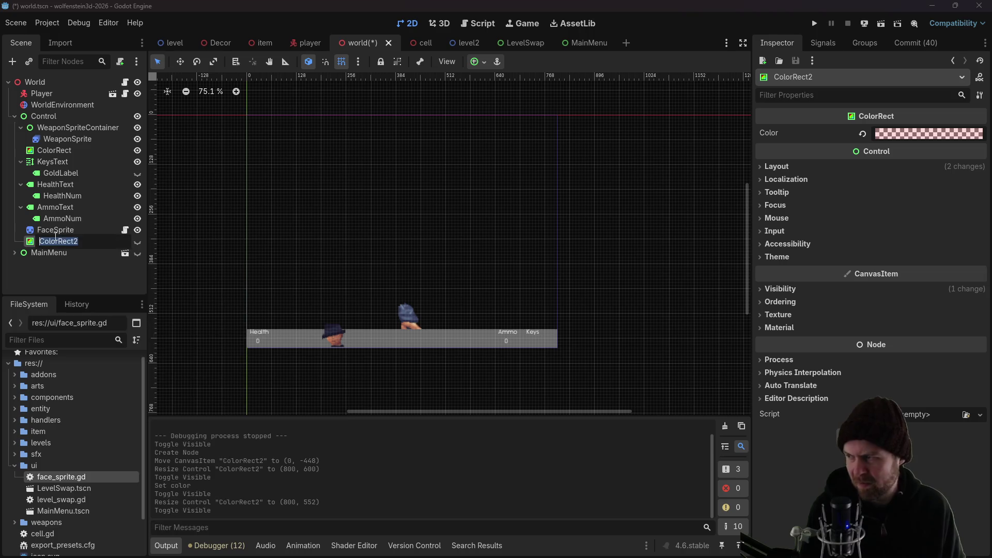
{"action": "type", "text": "Pain"}
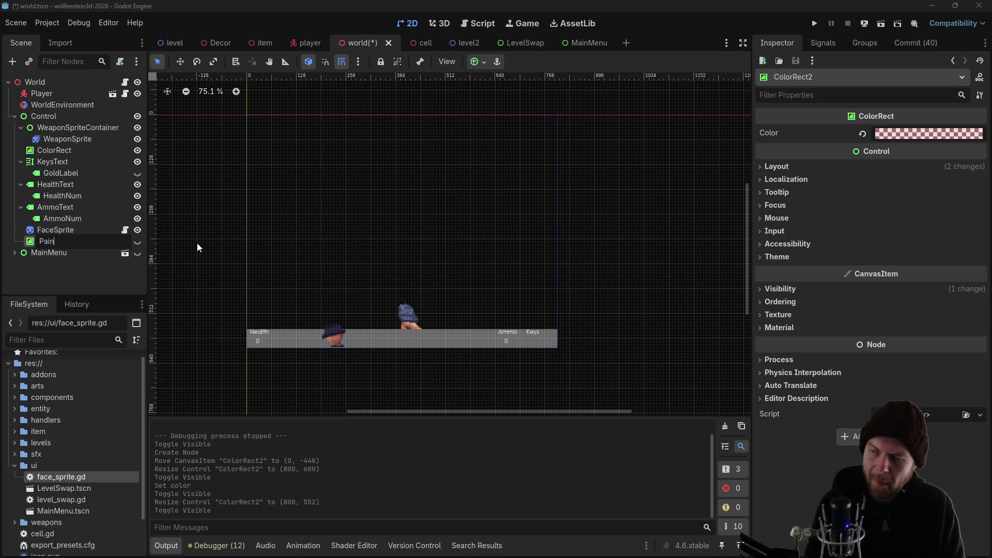
{"action": "key", "text": "Return"}
{"action": "right_click", "coordinate": [117, 241]}
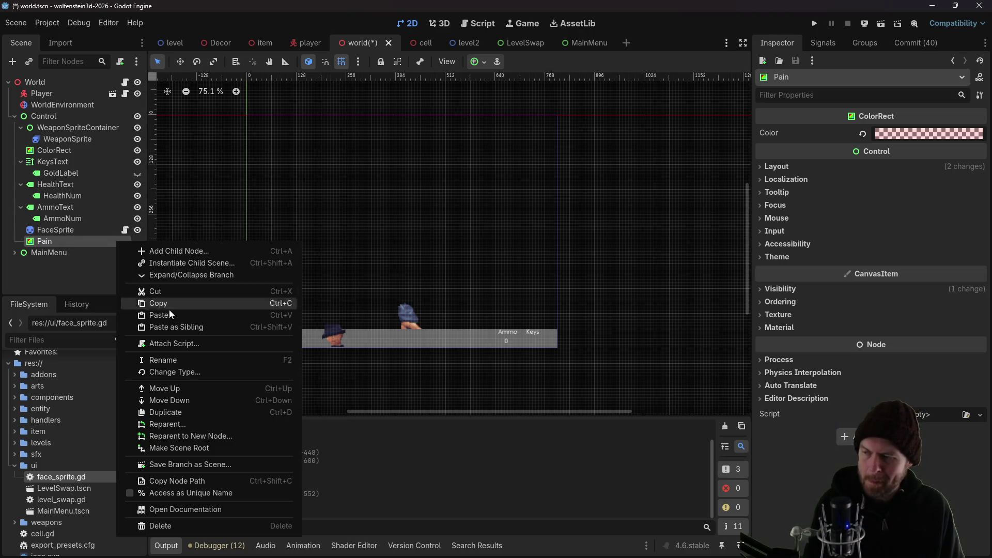
{"action": "left_click", "coordinate": [179, 343]}
Create pain.gd and move it into the ui folder
{"action": "left_click", "coordinate": [440, 378]}
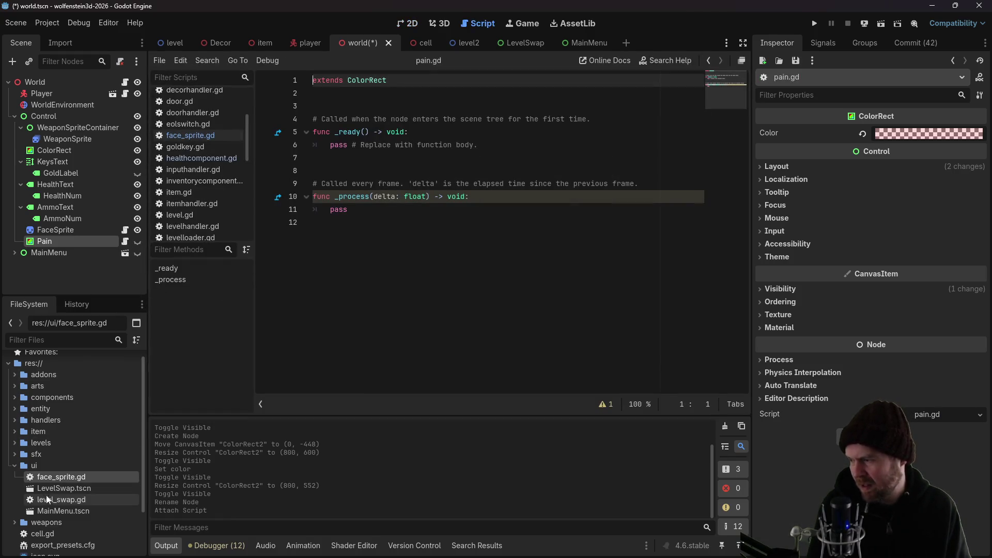
{"action": "scroll", "coordinate": [49, 486], "scroll_direction": "down", "scroll_amount": 2}
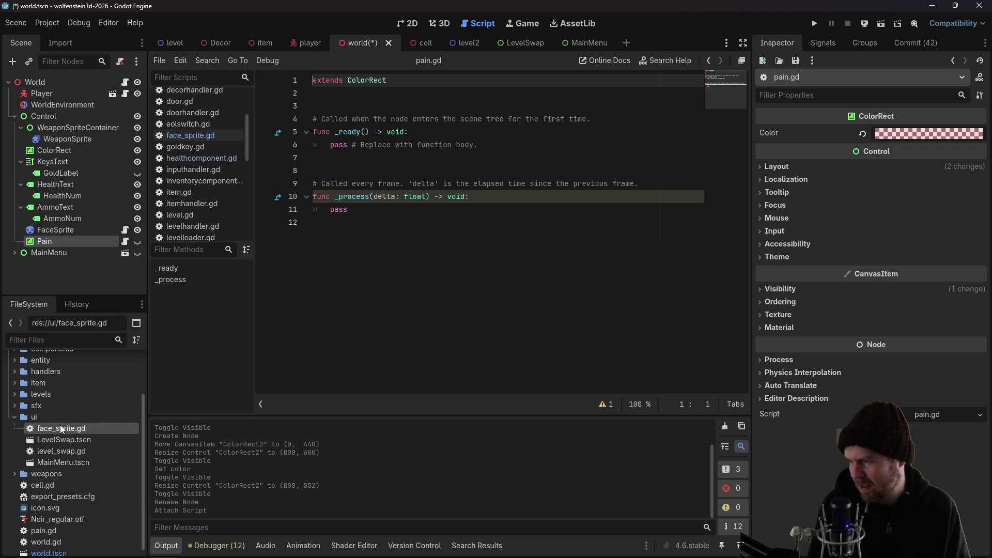
{"action": "left_click_drag", "start_coordinate": [41, 521], "coordinate": [56, 408]}
{"action": "left_click", "coordinate": [454, 292]}
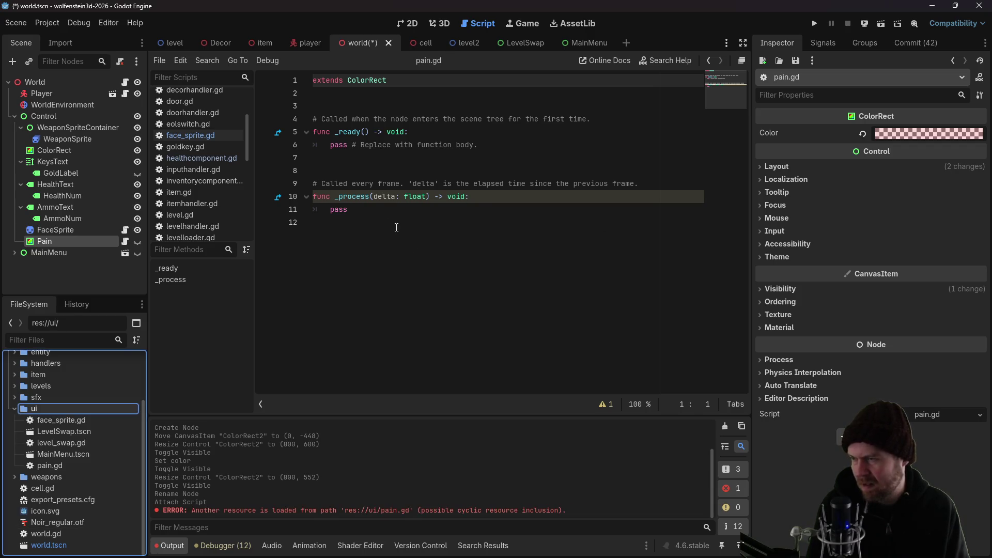
Delete the _ready function, rename _process to _physics_process, and add a line below extends
{"action": "left_click", "coordinate": [352, 132]}
{"action": "left_click_drag", "start_coordinate": [321, 170], "coordinate": [298, 119]}
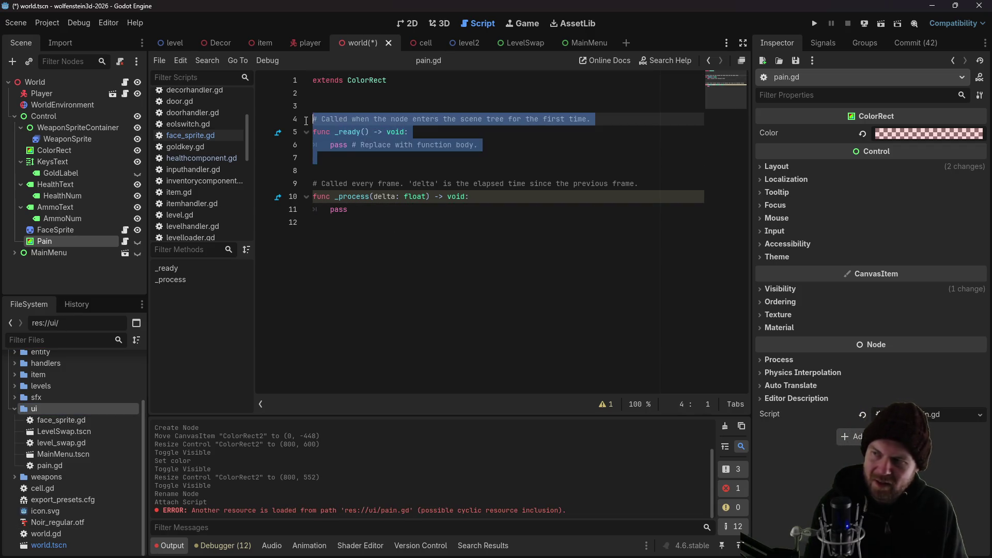
{"action": "key", "text": "BackSpace"}
{"action": "key", "text": "BackSpace"}
{"action": "left_click", "coordinate": [339, 132]}
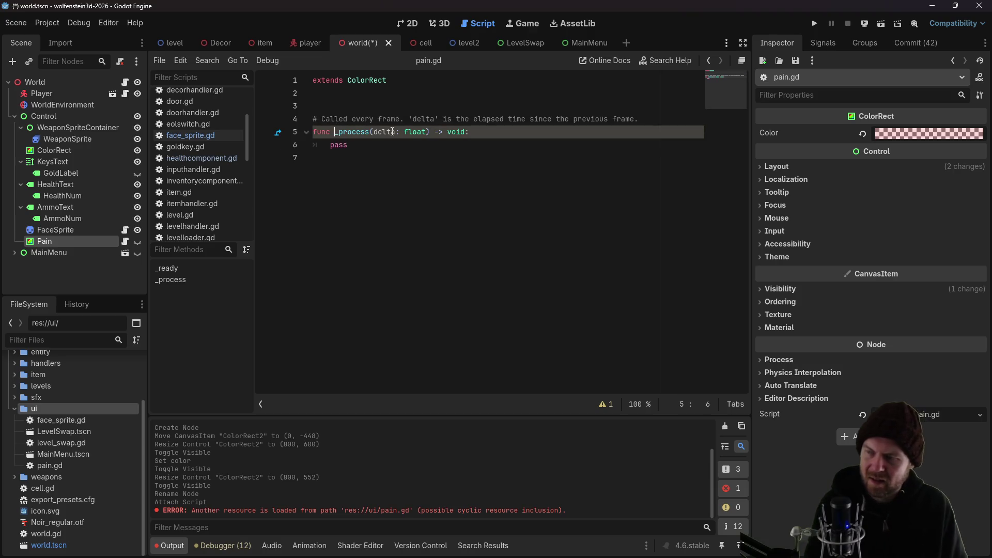
{"action": "type", "text": "_physics"}
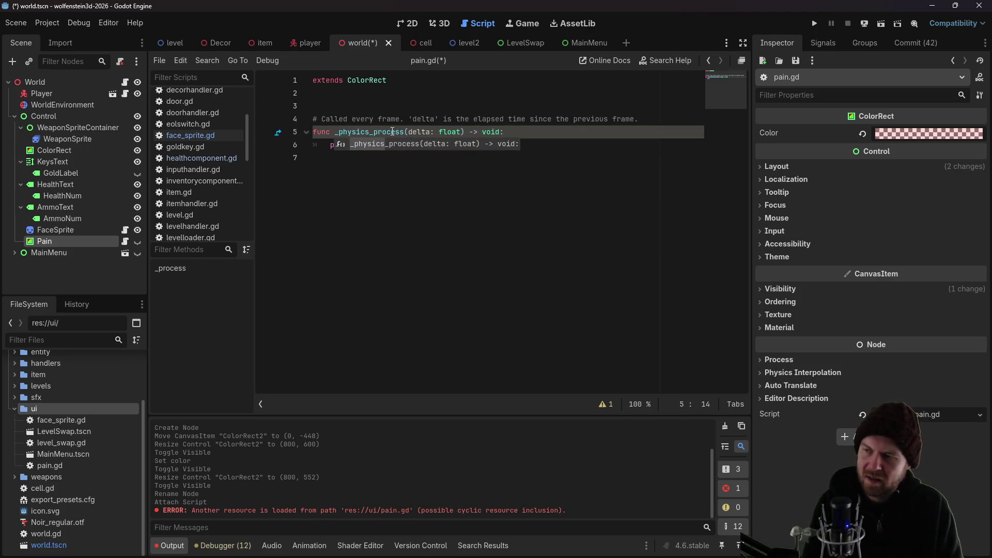
{"action": "key", "text": "Up"}
{"action": "key", "text": "Up"}
{"action": "key", "text": "Up"}
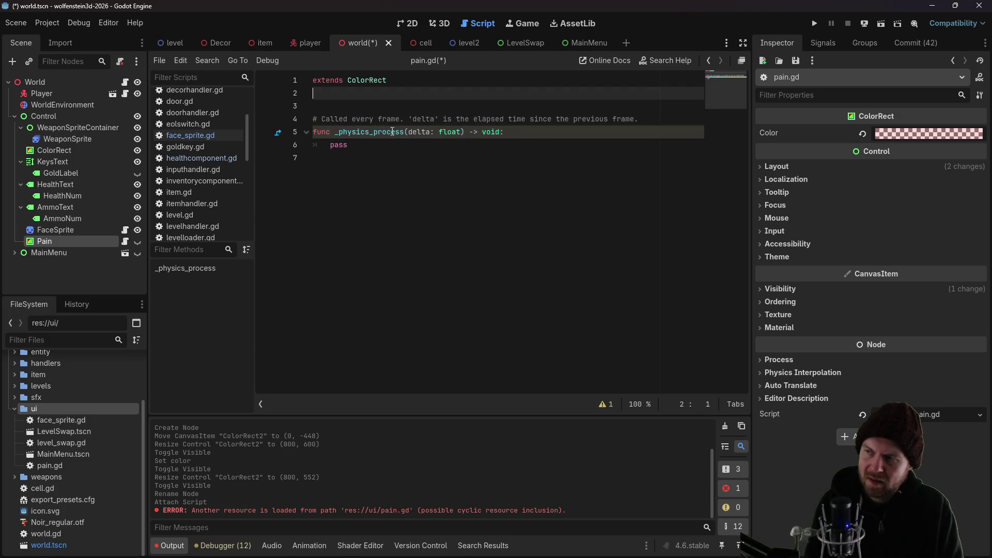
{"action": "key", "text": "Return"}
Replace the placeholder pass with 'if !visible: return'
{"action": "key", "text": "Down"}
{"action": "key", "text": "Down"}
{"action": "key", "text": "Down"}
{"action": "key", "text": "End"}
{"action": "key", "text": "BackSpace"}
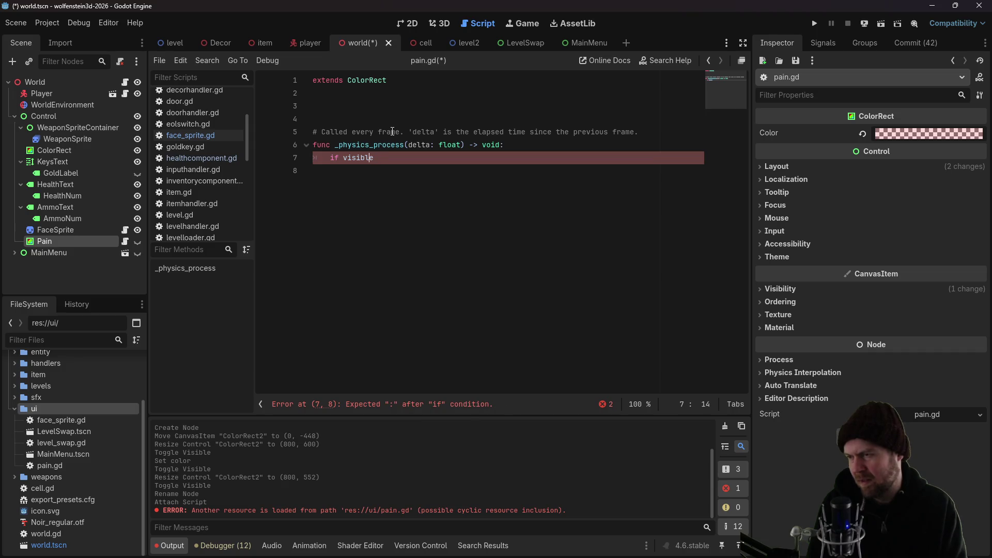
{"action": "type", "text": "!"}
{"action": "key", "text": "End"}
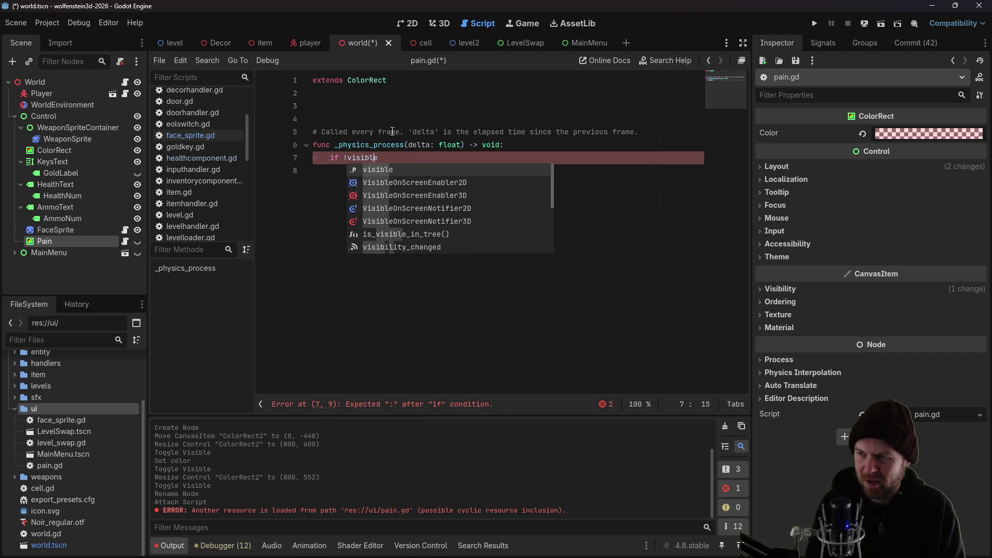
{"action": "type", "text": ":"}
{"action": "key", "text": "Return"}
{"action": "type", "text": "re"}
{"action": "key", "text": "Return"}
{"action": "key", "text": "Return"}
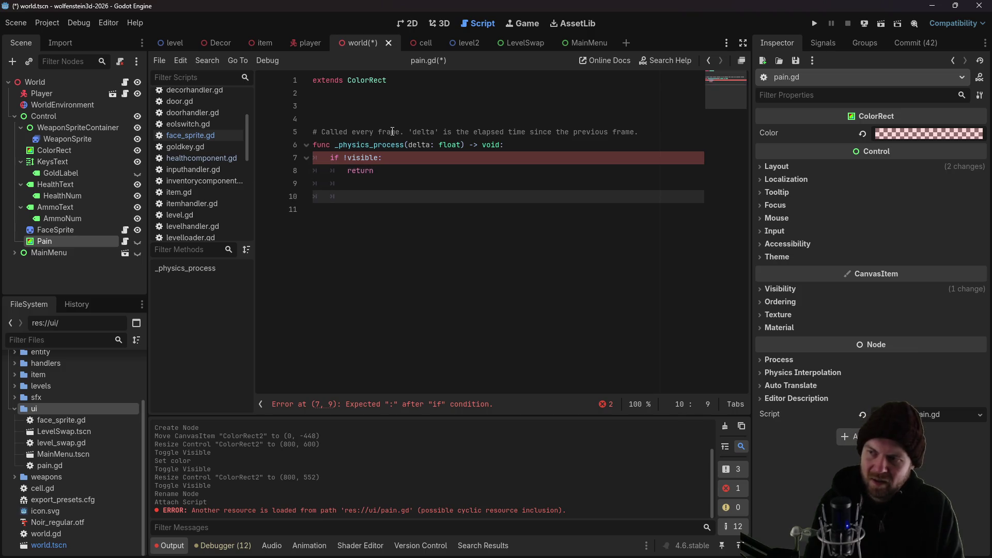
{"action": "key", "text": "Up"}
{"action": "key", "text": "Up"}
{"action": "key", "text": "Up"}
{"action": "key", "text": "Down"}
{"action": "key", "text": "Down"}
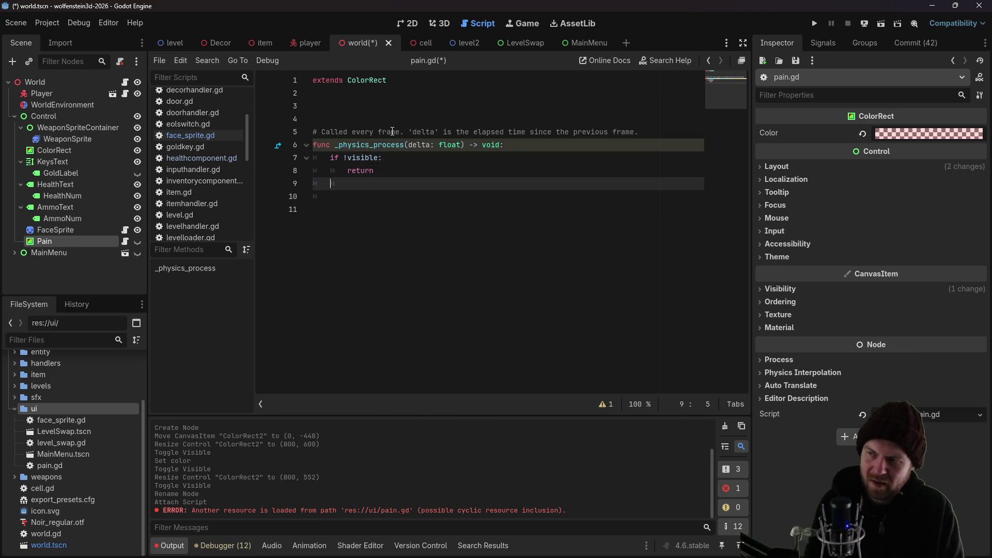
{"action": "key", "text": "Down"}
{"action": "key", "text": "Up"}
{"action": "key", "text": "Up"}
{"action": "key", "text": "Up"}
{"action": "key", "text": "Up"}
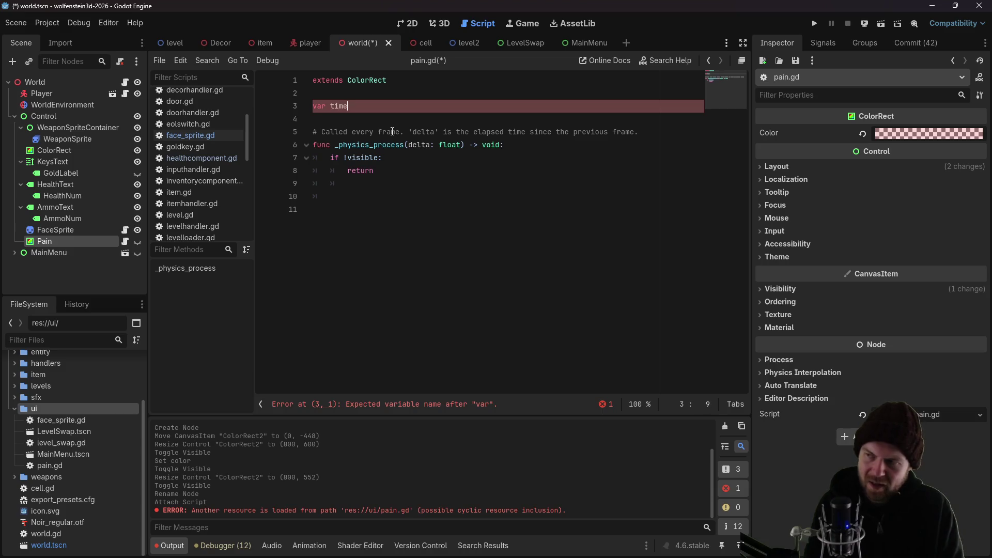
Write 'var timer = 0.0' and 'const TIMER_INTERVAL = 0.2' under extends ColorRect
{"action": "type", "text": "r = 0.0"}
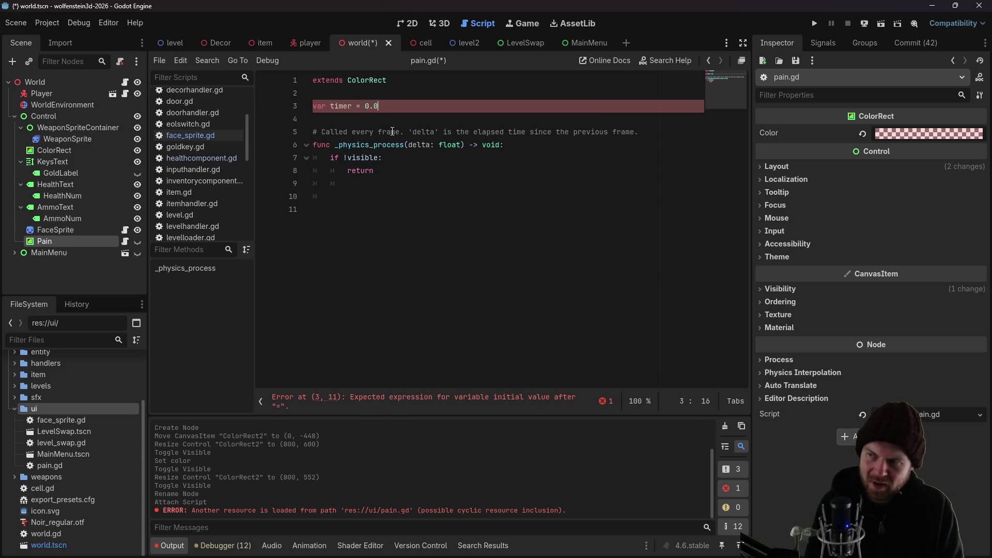
{"action": "key", "text": "Return"}
{"action": "type", "text": "var"}
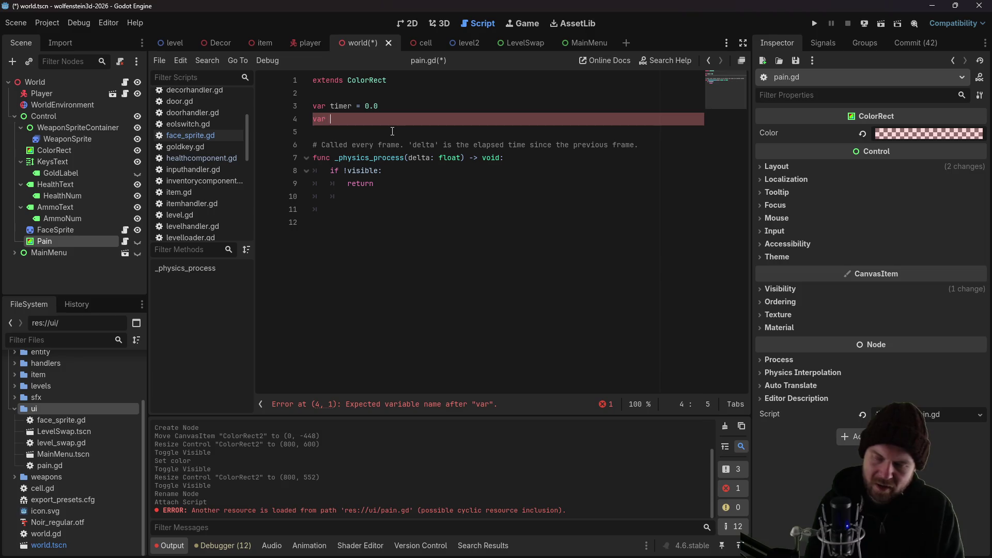
{"action": "key", "text": "BackSpace"}
{"action": "key", "text": "BackSpace"}
{"action": "key", "text": "BackSpace"}
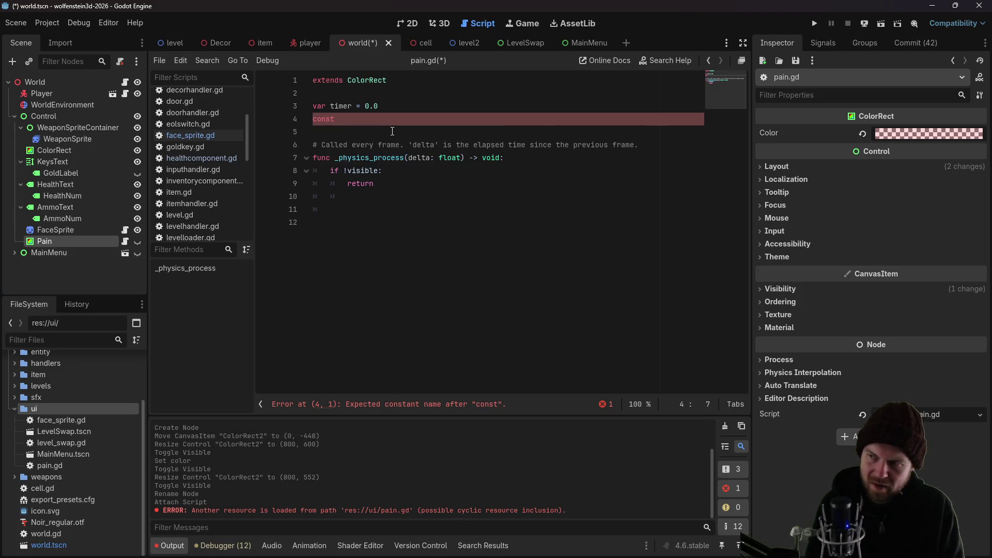
{"action": "key", "text": "BackSpace"}
{"action": "key", "text": "BackSpace"}
{"action": "key", "text": "BackSpace"}
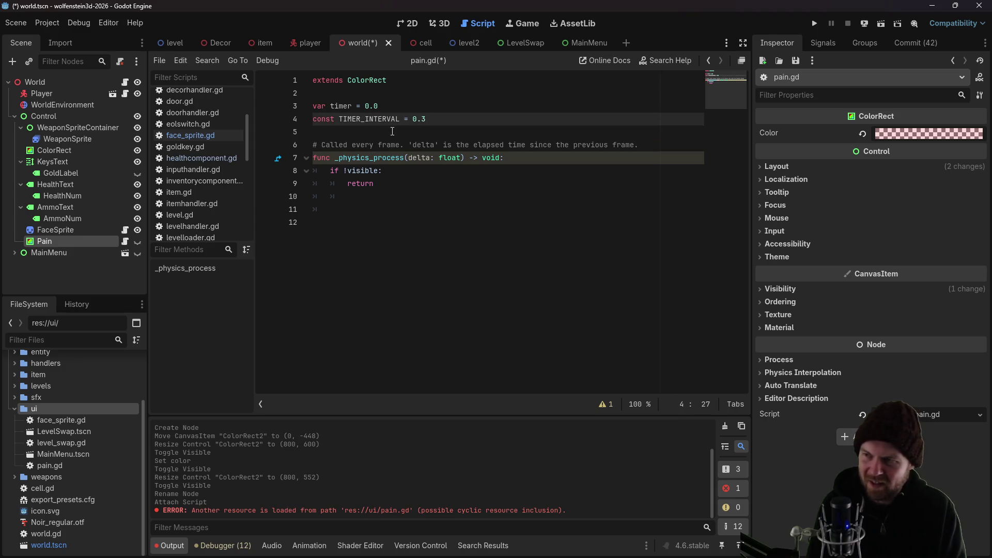
{"action": "key", "text": "Down"}
{"action": "key", "text": "Down"}
{"action": "key", "text": "Down"}
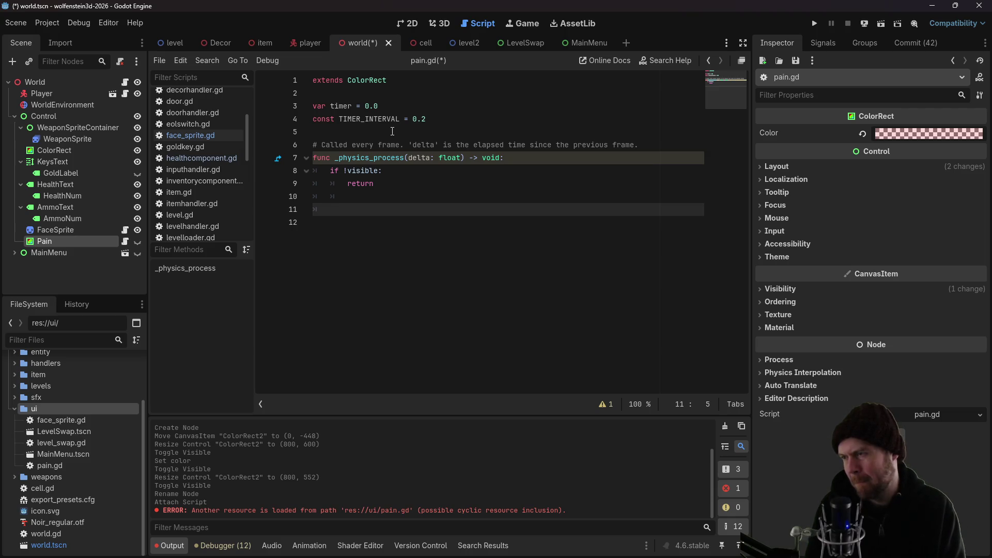
Add 'timer += delta' and an 'if timer > TIMER_INTERVAL' check, with the increment placed first
{"action": "type", "text": "timer"}
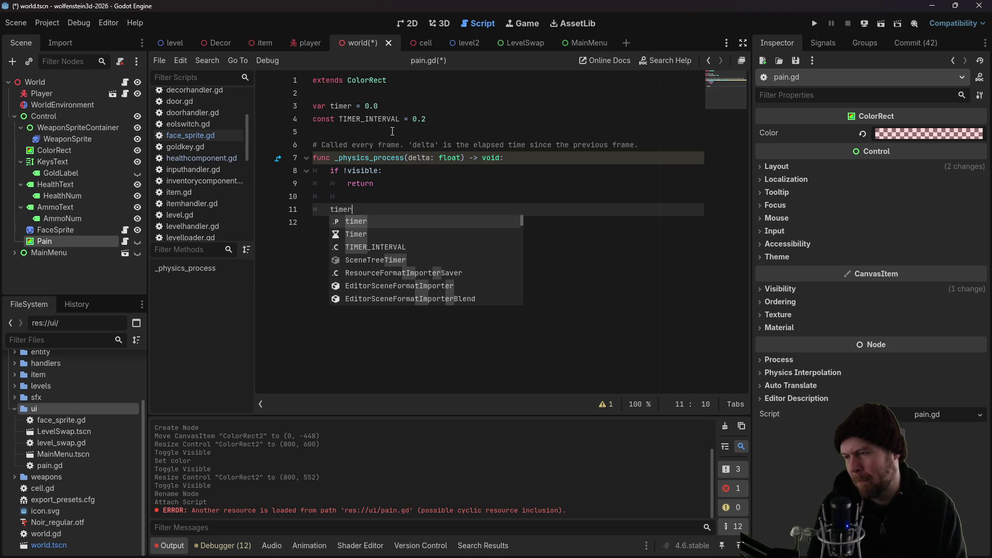
{"action": "type", "text": " += "}
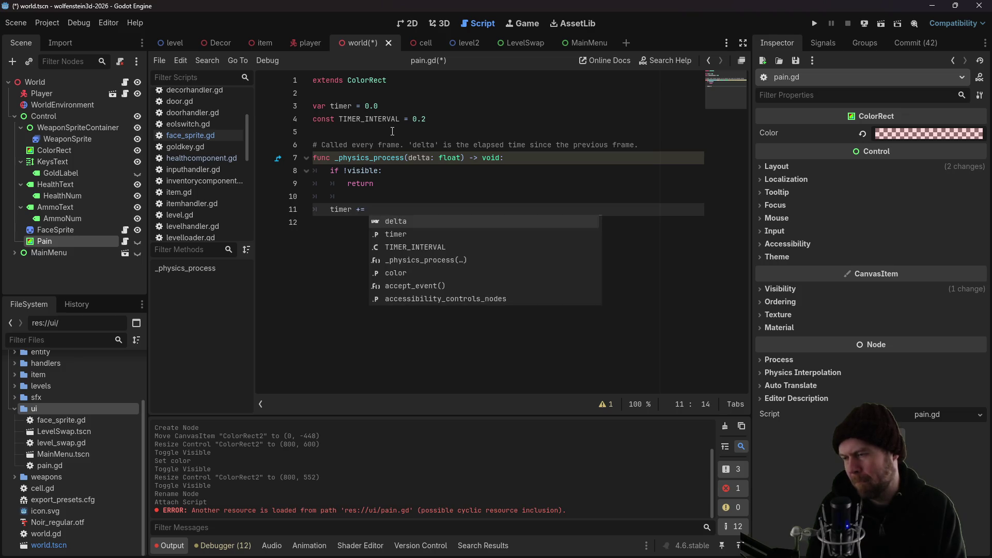
{"action": "type", "text": "delta"}
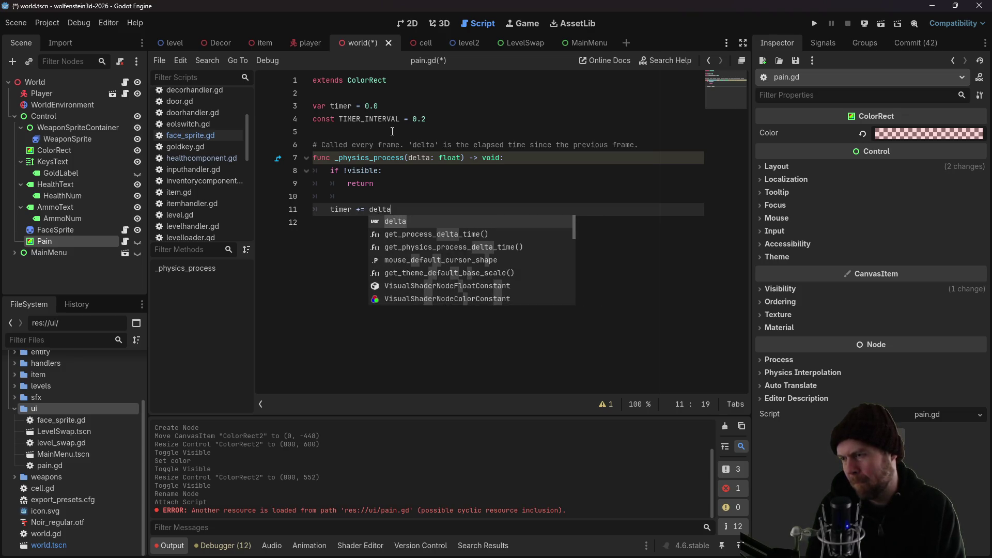
{"action": "key", "text": "Return"}
{"action": "key", "text": "Return"}
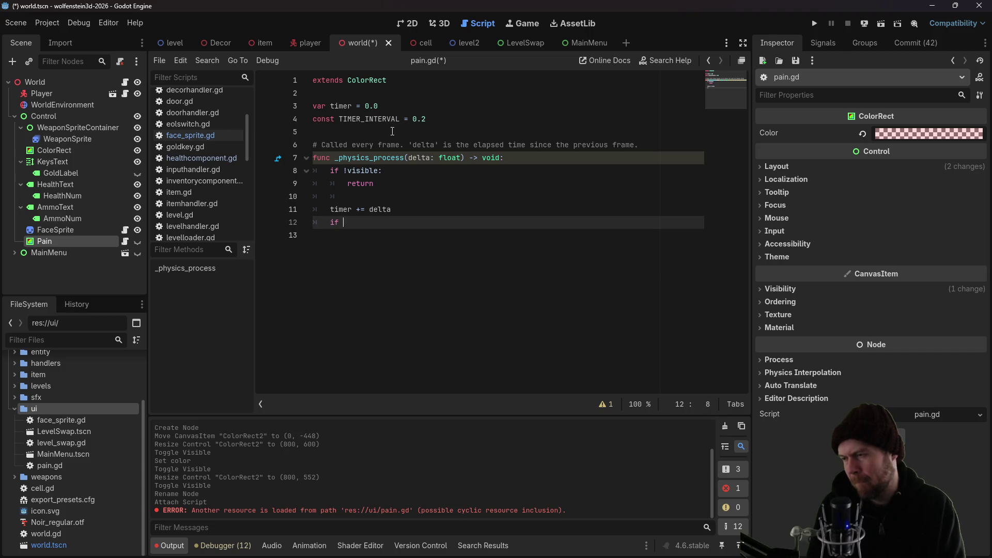
{"action": "key", "text": "Up"}
{"action": "key", "text": "Return"}
{"action": "key", "text": "Up"}
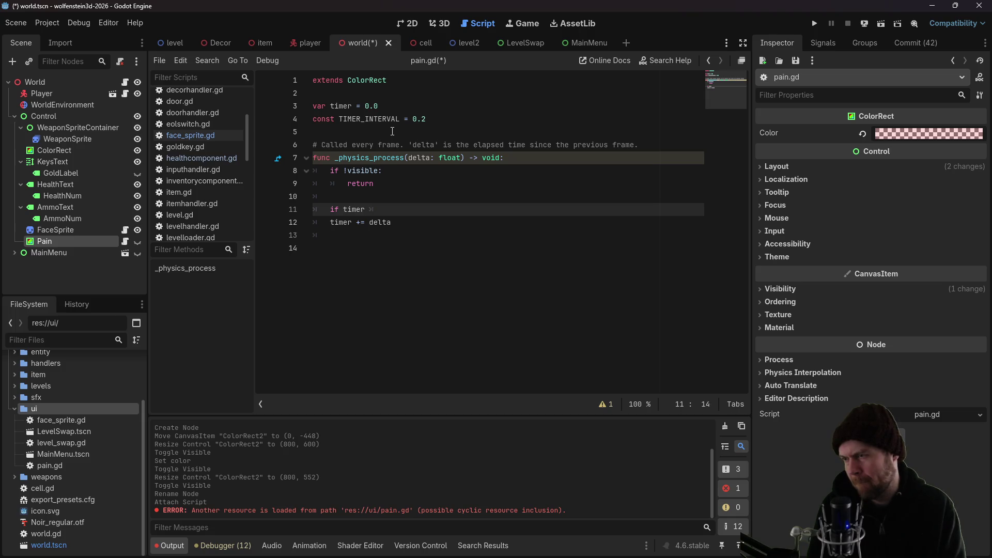
{"action": "type", "text": "IMER_INTERVAL"}
{"action": "left_click_drag", "start_coordinate": [393, 223], "coordinate": [331, 222]}
{"action": "key", "text": "ctrl+c"}
{"action": "key", "text": "BackSpace"}
{"action": "left_click", "coordinate": [352, 199]}
{"action": "key", "text": "ctrl+v"}
{"action": "key", "text": "Up"}
{"action": "key", "text": "Return"}
{"action": "key", "text": "Down"}
{"action": "key", "text": "Down"}
{"action": "key", "text": "Down"}
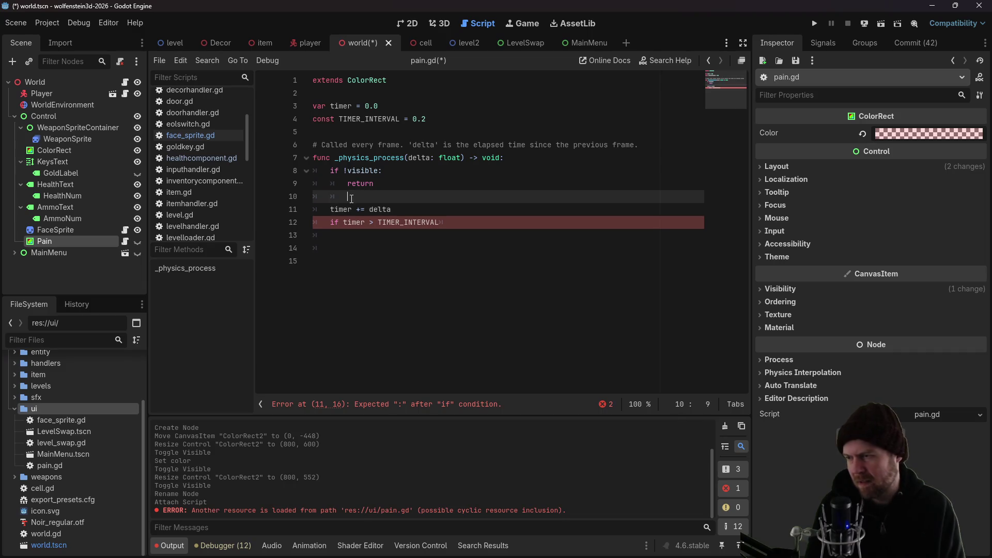
Give the if block the body 'visible = false'
{"action": "key", "text": "Up"}
{"action": "key", "text": "End"}
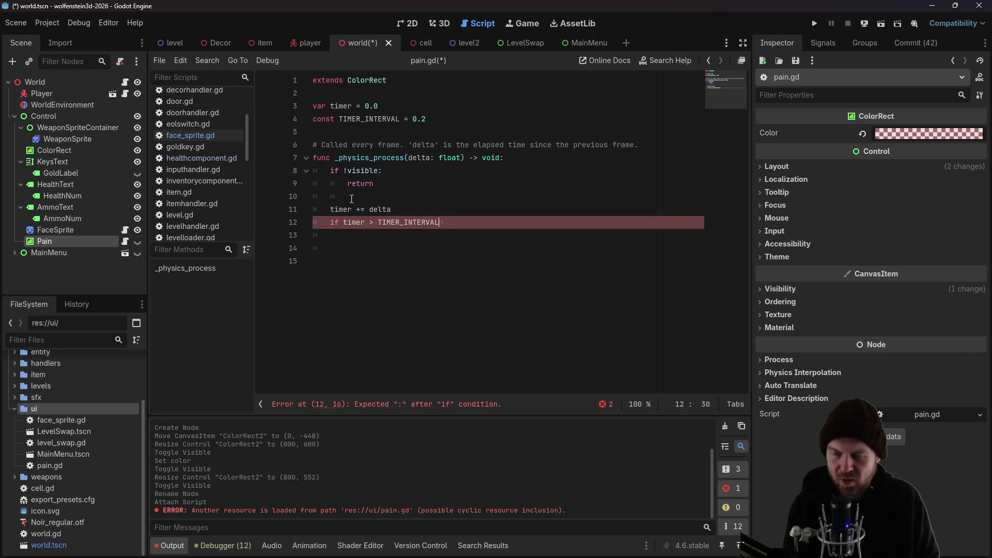
{"action": "type", "text": ":"}
{"action": "key", "text": "Return"}
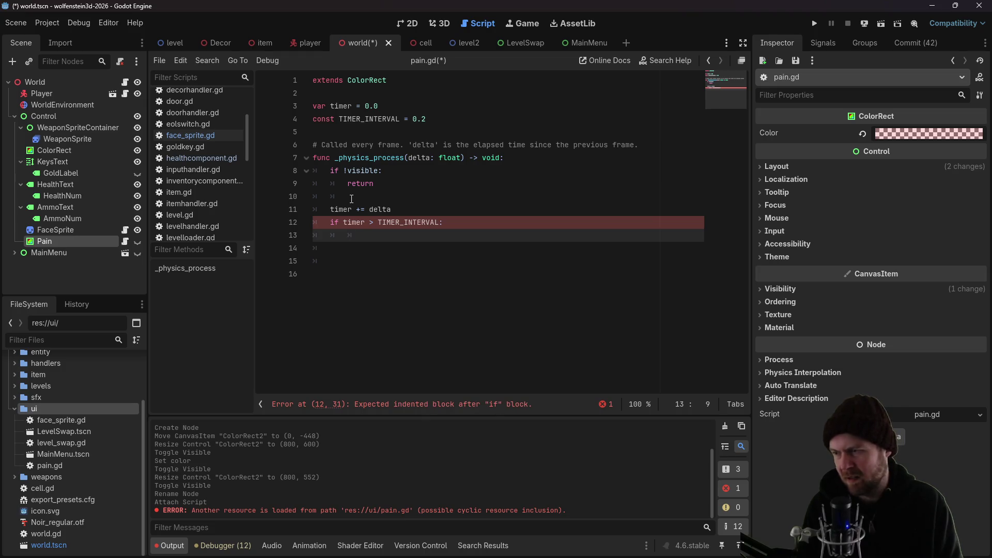
{"action": "type", "text": "tumer ="}
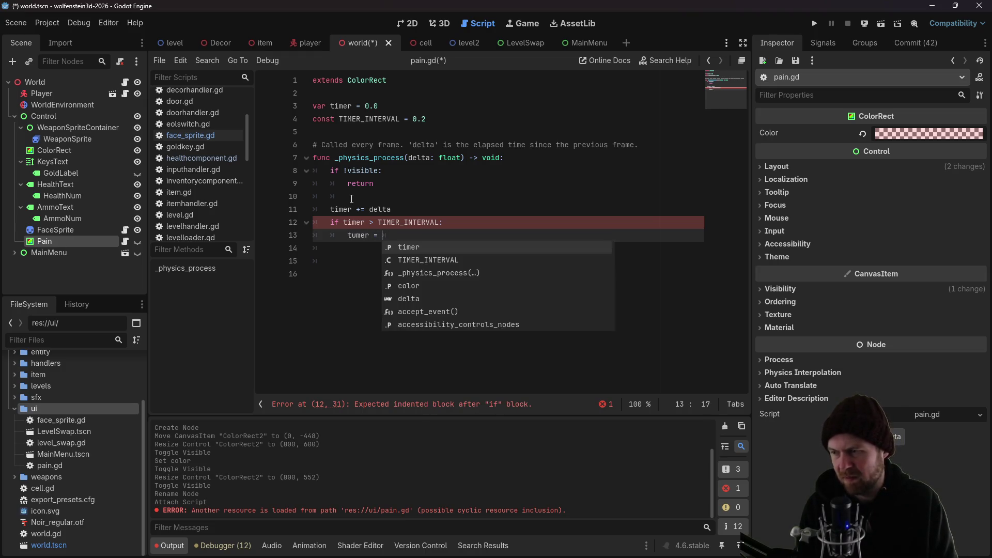
{"action": "key", "text": "BackSpace"}
{"action": "key", "text": "BackSpace"}
{"action": "key", "text": "BackSpace"}
{"action": "type", "text": "ti"}
{"action": "key", "text": "BackSpace"}
{"action": "key", "text": "BackSpace"}
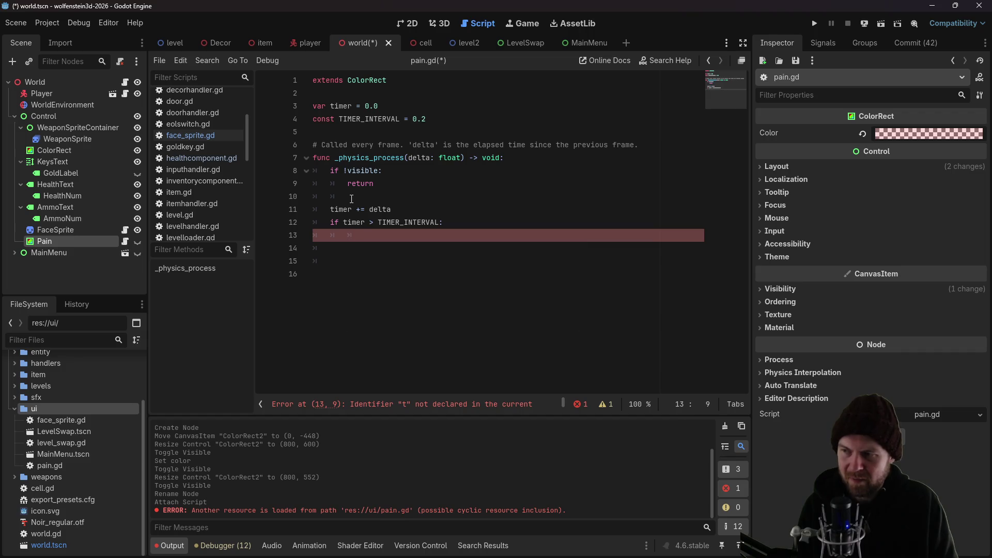
{"action": "type", "text": "visible = false"}
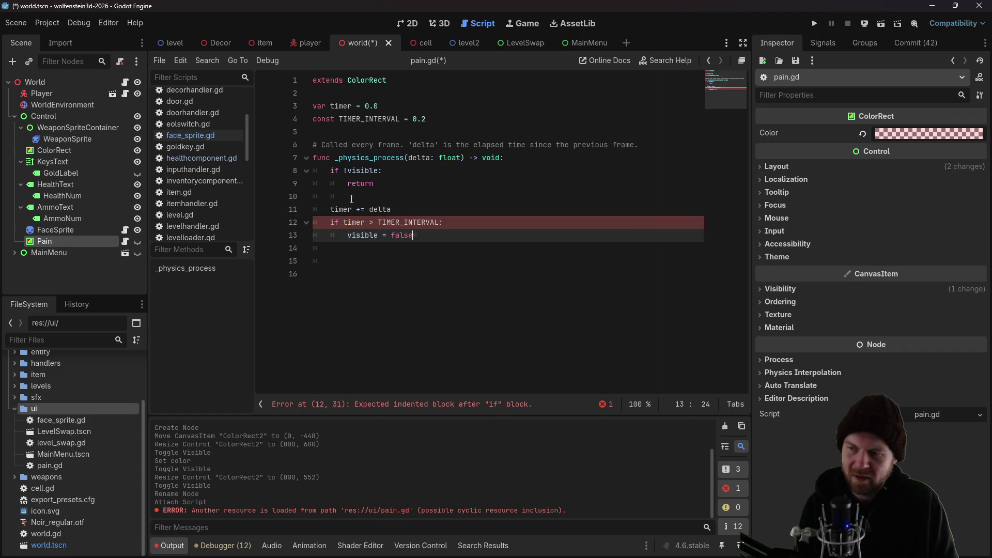
Save the scene and pain.gd, removing the trailing blank lines
{"action": "key", "text": "ctrl+s"}
{"action": "key", "text": "Return"}
{"action": "key", "text": "Return"}
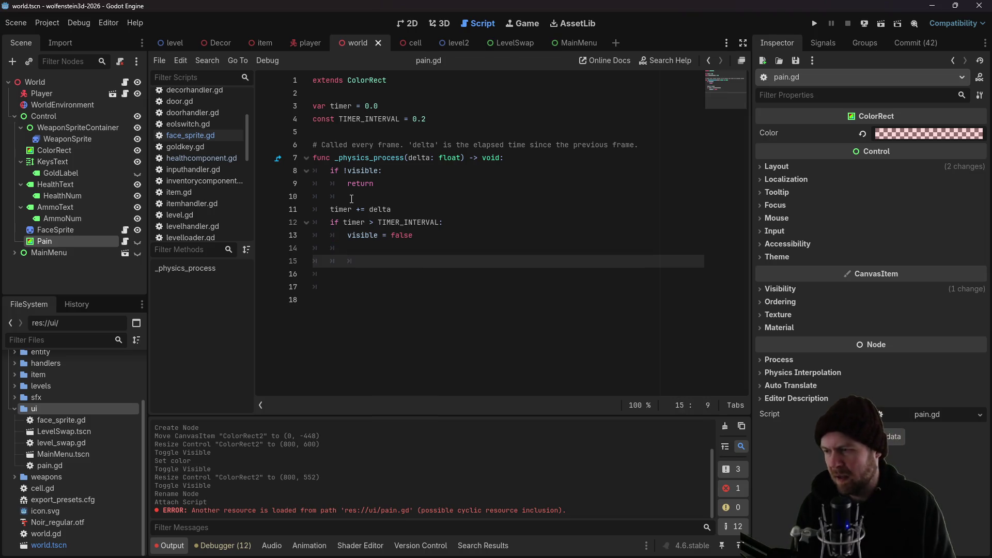
{"action": "key", "text": "BackSpace"}
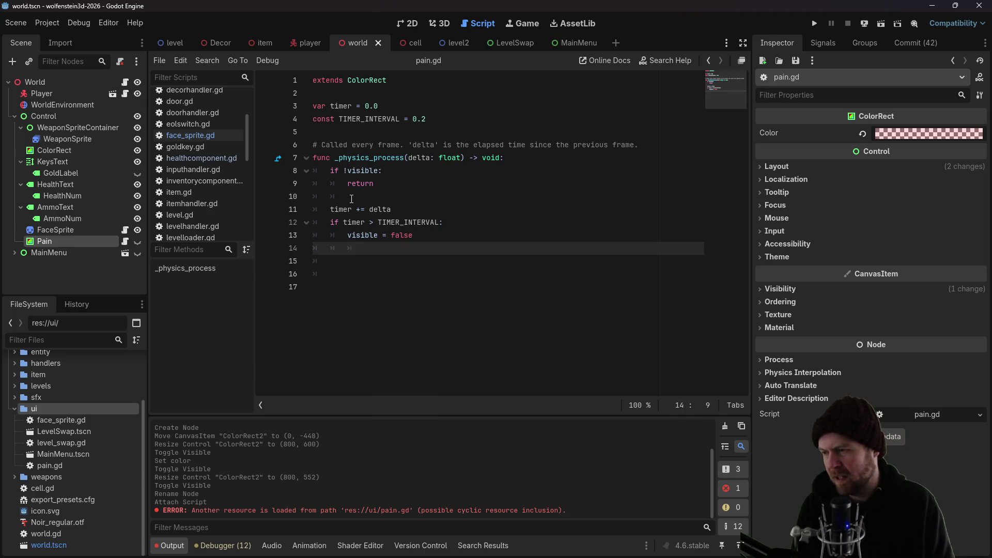
{"action": "key", "text": "BackSpace"}
{"action": "key", "text": "BackSpace"}
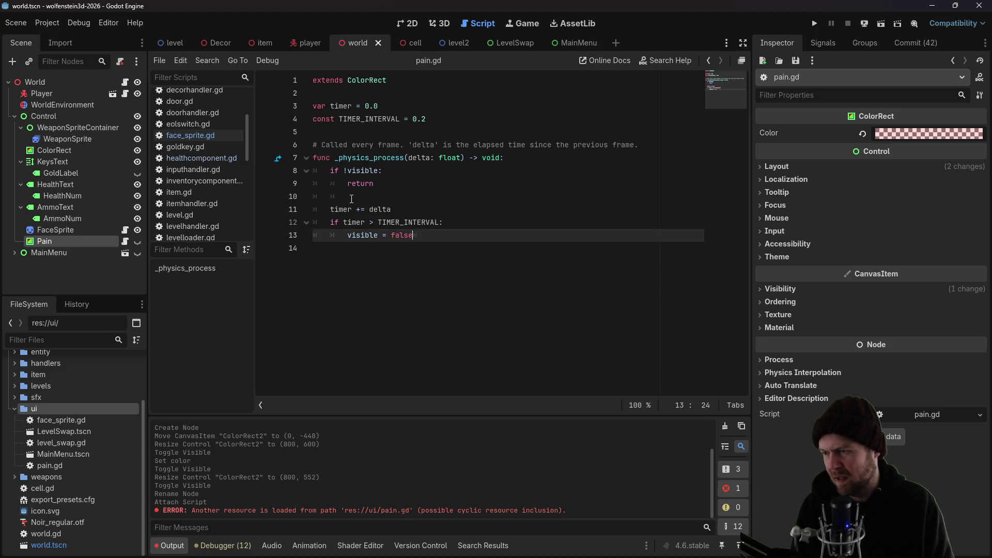
Select and copy the whole _ready() function in face_sprite.gd
{"action": "left_click", "coordinate": [197, 137]}
{"action": "left_click", "coordinate": [379, 183]}
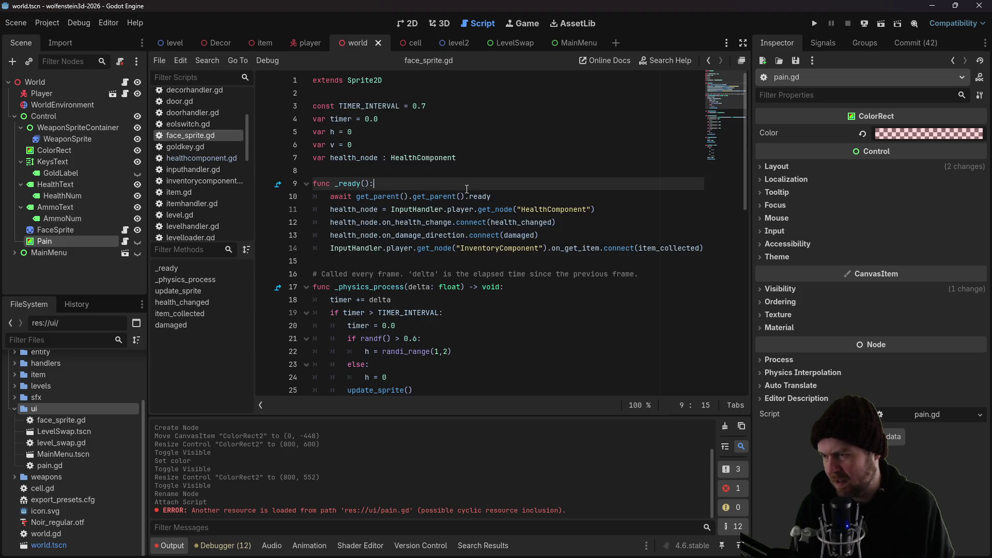
{"action": "mouse_move", "coordinate": [593, 209]}
{"action": "left_mouse_down"}
{"action": "mouse_move", "coordinate": [331, 196]}
{"action": "mouse_move", "coordinate": [312, 184]}
{"action": "left_mouse_up"}
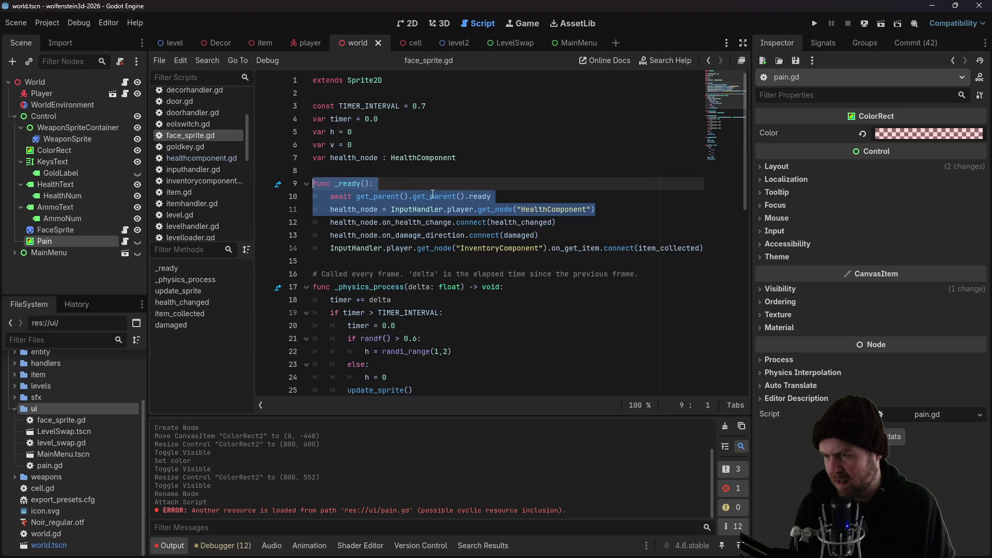
{"action": "left_click", "coordinate": [521, 209]}
{"action": "mouse_move", "coordinate": [564, 217]}
{"action": "left_mouse_down"}
{"action": "mouse_move", "coordinate": [314, 197]}
{"action": "mouse_move", "coordinate": [308, 187]}
{"action": "left_mouse_up"}
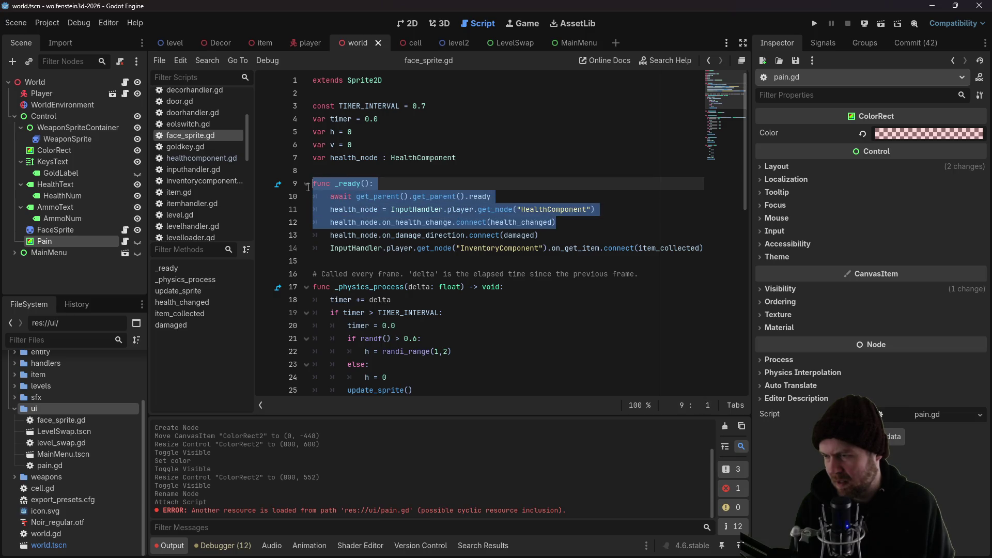
{"action": "mouse_move", "coordinate": [548, 231]}
{"action": "left_mouse_down"}
{"action": "mouse_move", "coordinate": [528, 224]}
{"action": "mouse_move", "coordinate": [568, 213]}
{"action": "mouse_move", "coordinate": [291, 191]}
{"action": "left_mouse_up"}
{"action": "key", "text": "ctrl+c"}
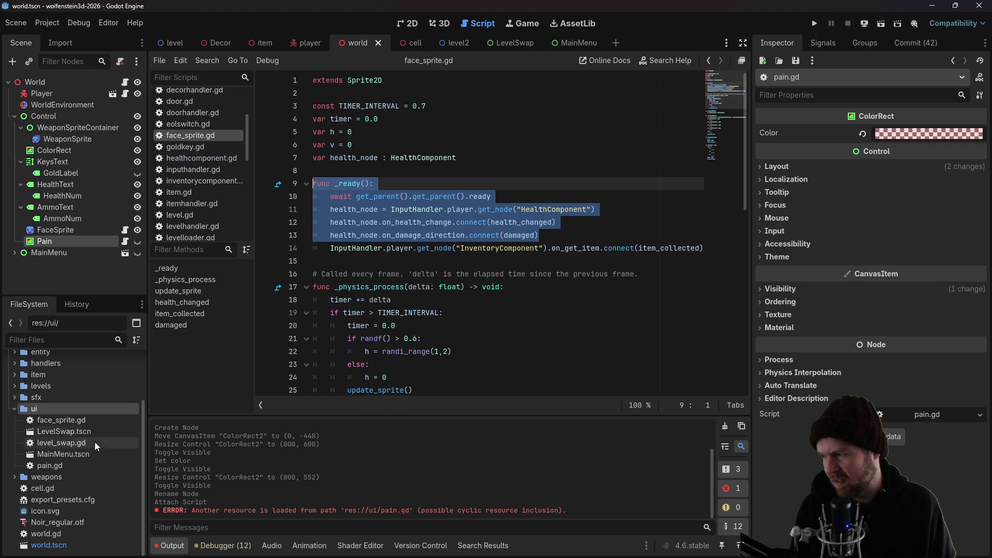
Paste the _ready() block into pain.gd above _physics_process, selecting the on_health_change connection line
{"action": "double_click", "coordinate": [67, 465]}
{"action": "left_click", "coordinate": [376, 133]}
{"action": "key", "text": "Return"}
{"action": "key", "text": "Return"}
{"action": "key", "text": "Up"}
{"action": "key", "text": "ctrl+v"}
{"action": "left_click_drag", "start_coordinate": [556, 183], "coordinate": [275, 185]}
Delete the health-change connection and add damaged(x: int) setting visible = true and timer = 0.0
{"action": "key", "text": "BackSpace"}
{"action": "key", "text": "BackSpace"}
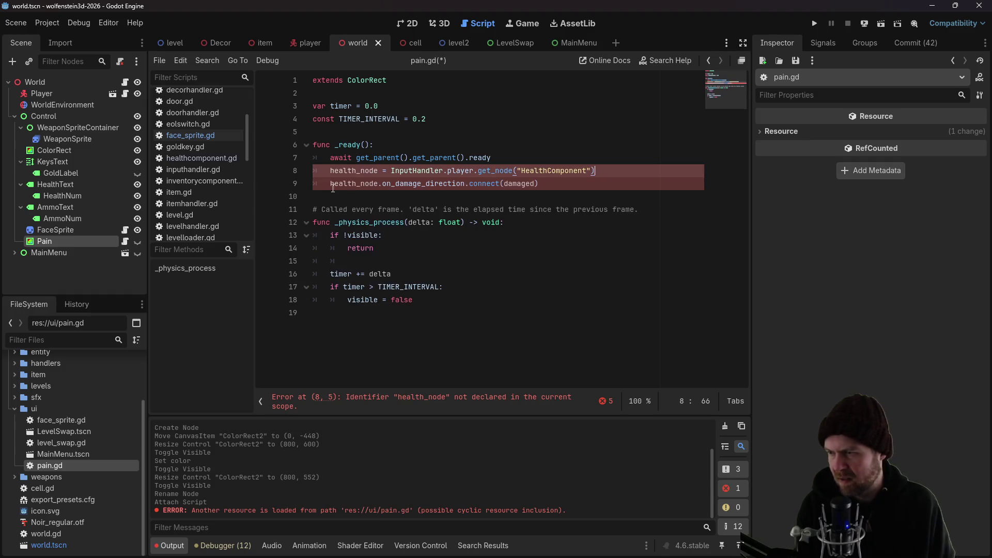
{"action": "left_click", "coordinate": [410, 334]}
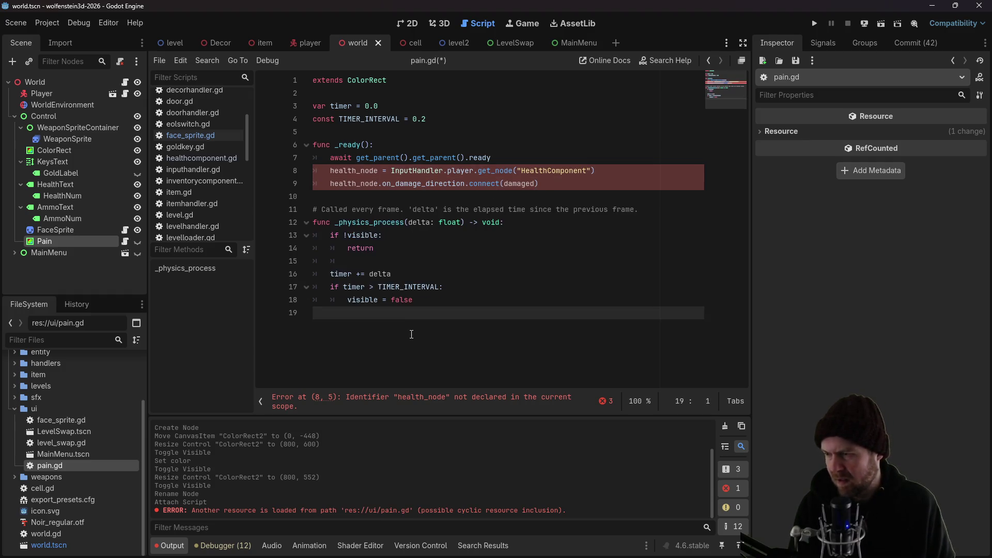
{"action": "key", "text": "Return"}
{"action": "type", "text": "func"}
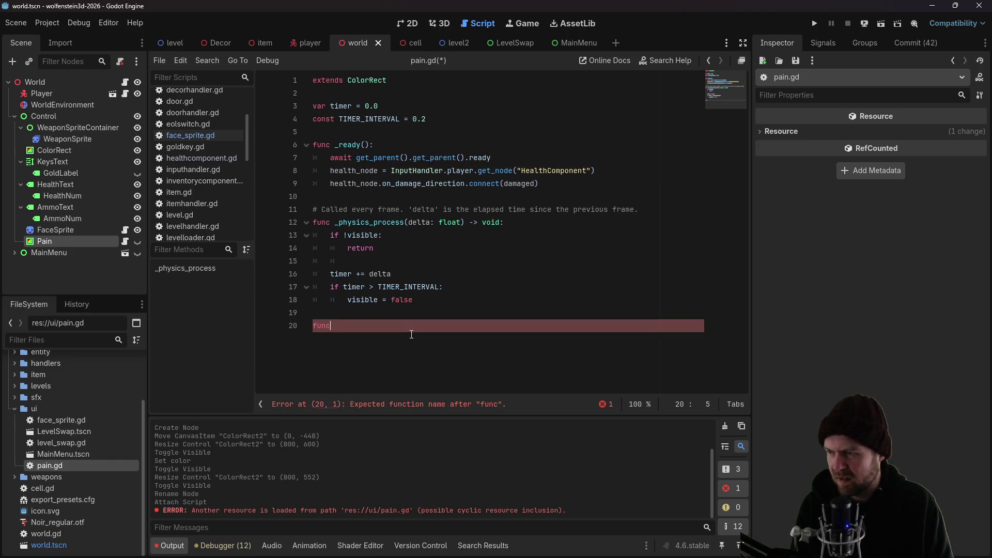
{"action": "type", "text": "):"}
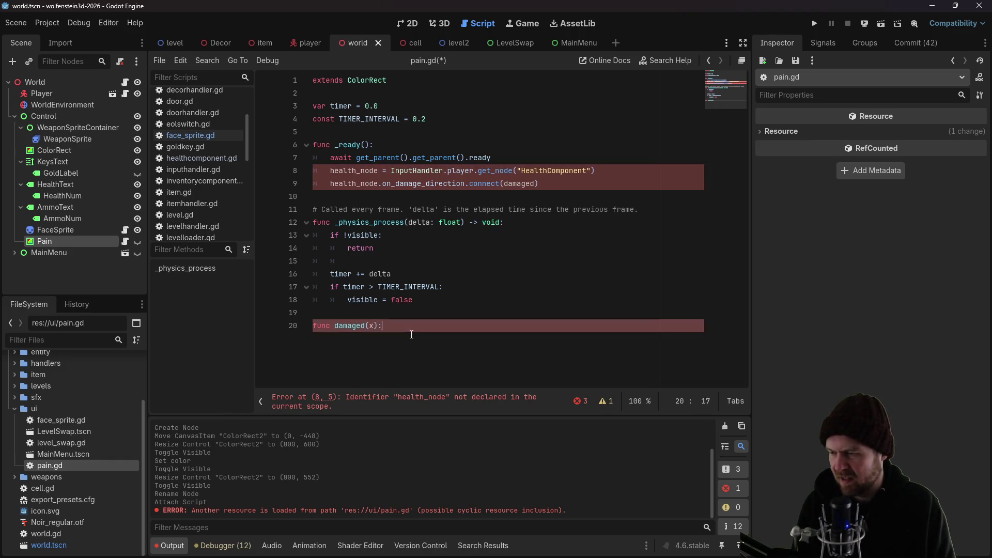
{"action": "key", "text": "Left"}
{"action": "key", "text": "Left"}
{"action": "type", "text": "t"}
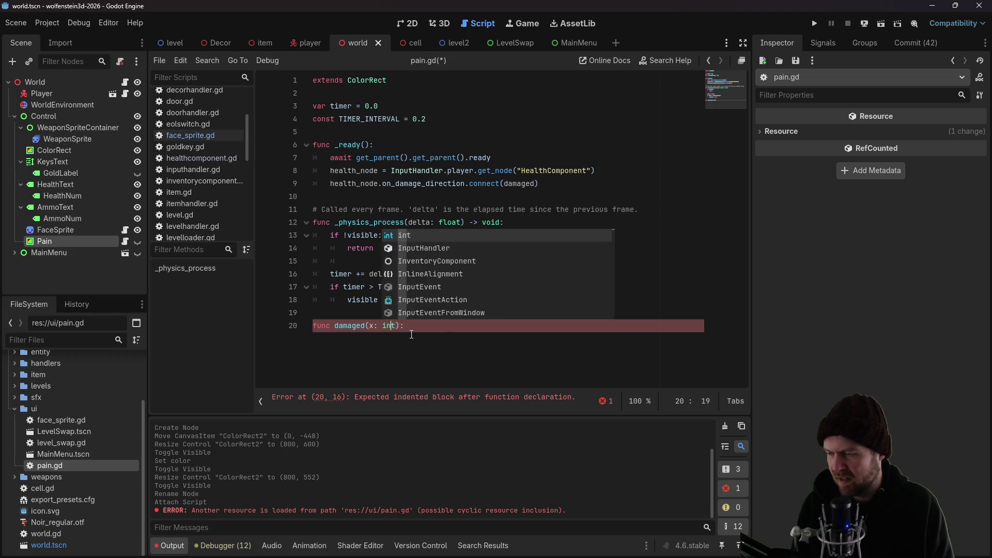
{"action": "key", "text": "Left"}
{"action": "key", "text": "Left"}
{"action": "key", "text": "Left"}
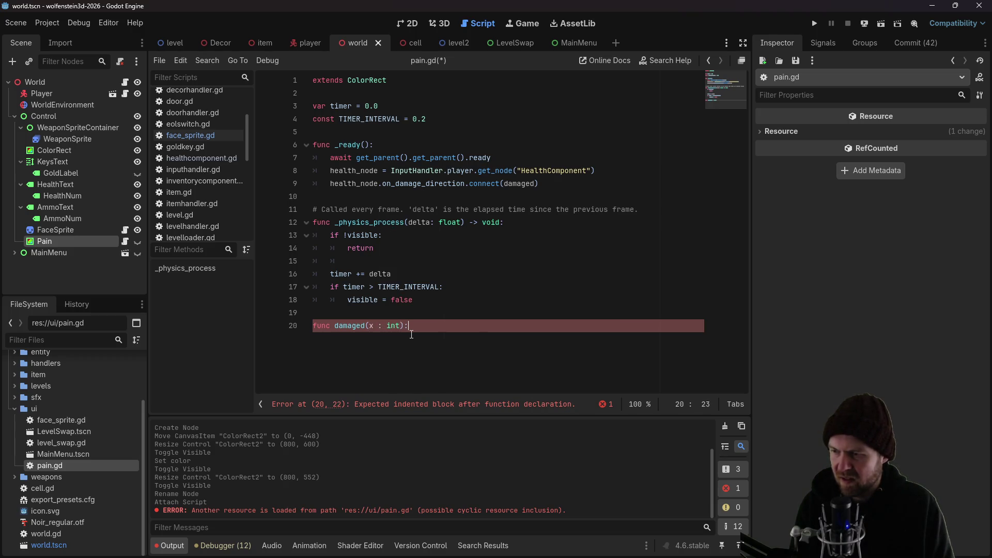
{"action": "key", "text": "Return"}
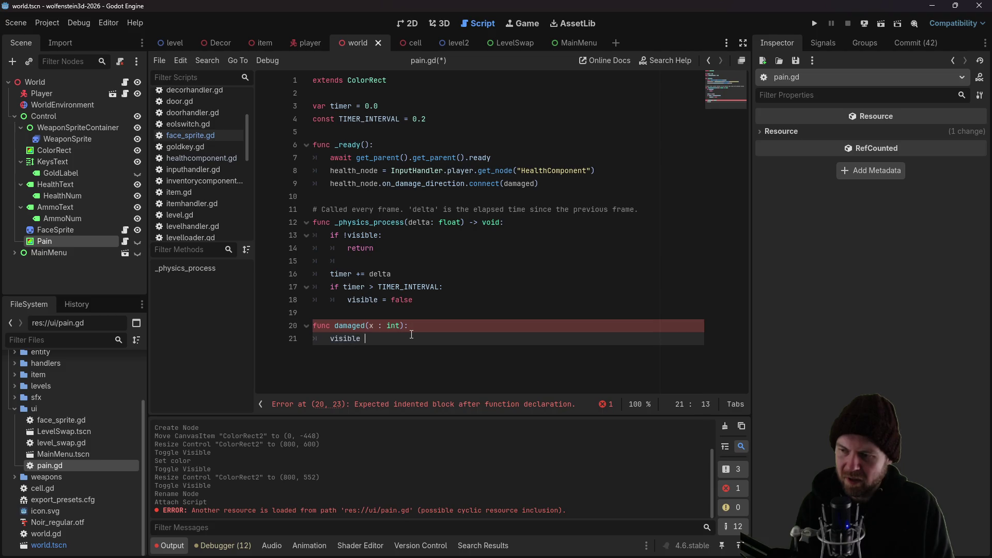
{"action": "type", "text": "= true"}
{"action": "key", "text": "Return"}
{"action": "type", "text": "timer = 0.0"}
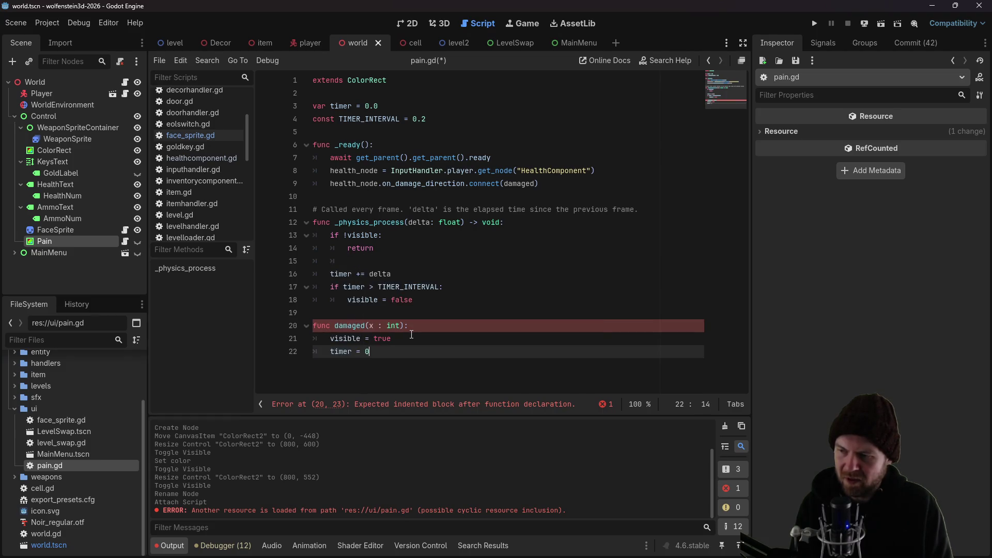
{"action": "key", "text": "ctrl+s"}
Declare health_node with 'var' on line 8, save pain.gd, and run the game
{"action": "left_click", "coordinate": [412, 210]}
{"action": "left_click", "coordinate": [421, 171]}
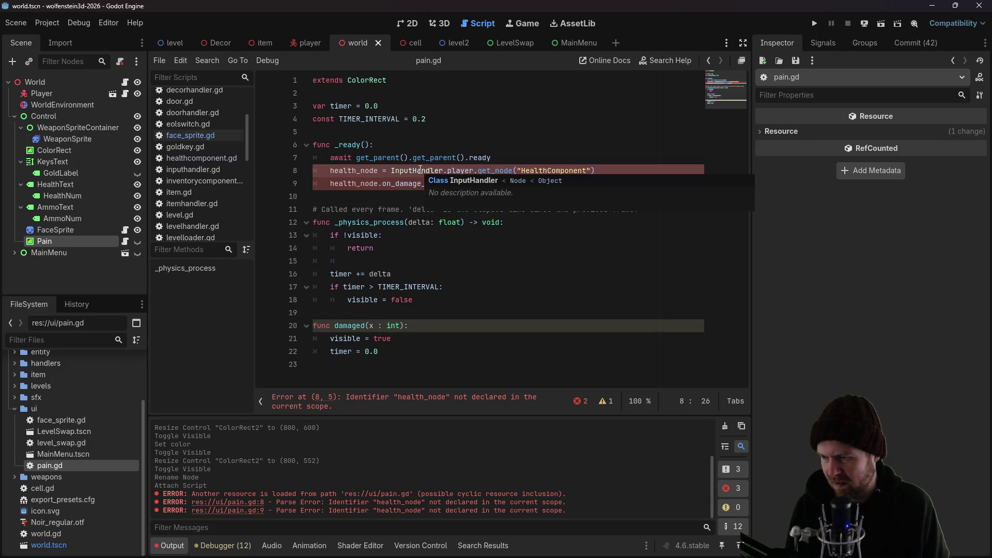
{"action": "left_click", "coordinate": [406, 142]}
{"action": "left_click", "coordinate": [330, 169]}
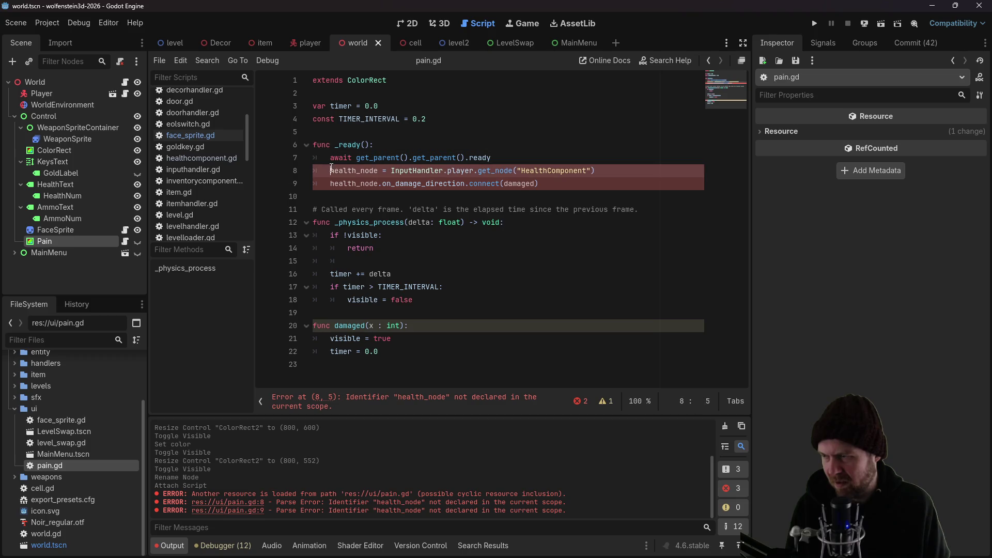
{"action": "type", "text": "var"}
{"action": "key", "text": "ctrl+s"}
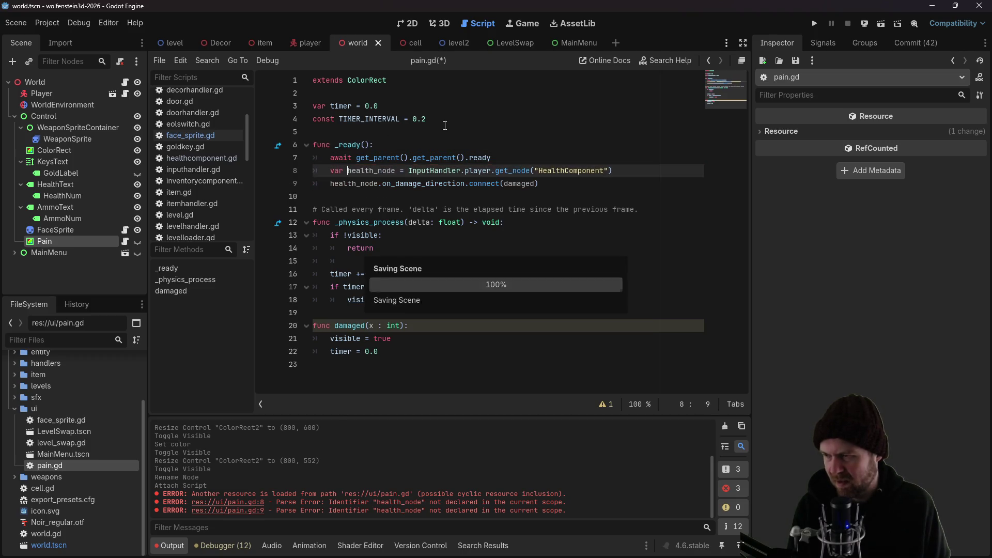
{"action": "left_click", "coordinate": [502, 133]}
{"action": "left_click", "coordinate": [815, 23]}
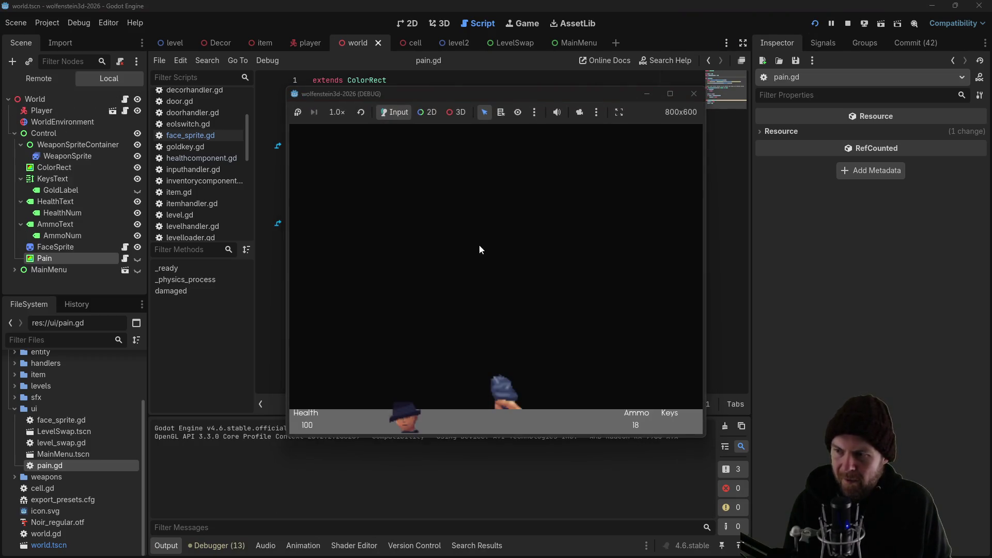
Stop the game, make MainMenu visible again, rerun, and start from the main menu
{"action": "left_click", "coordinate": [694, 93]}
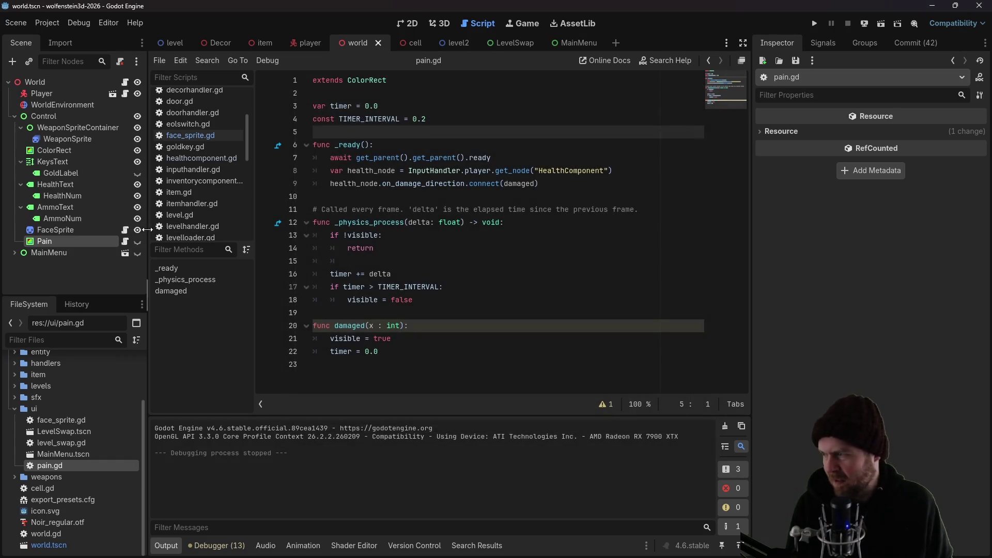
{"action": "left_click", "coordinate": [137, 253]}
{"action": "left_click", "coordinate": [815, 23]}
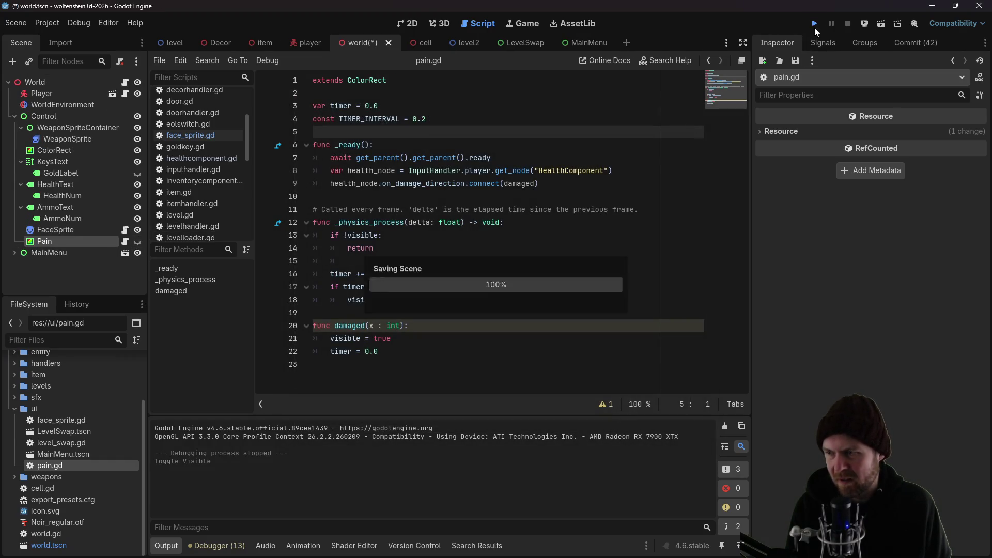
{"action": "left_click", "coordinate": [502, 286]}
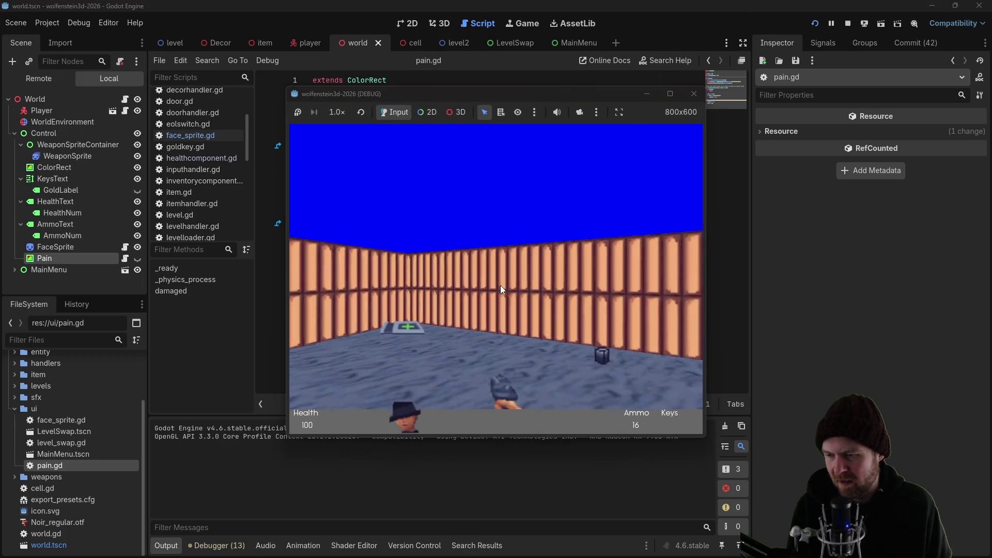
Play through the corridors, shooting a guard and collecting the Gold key, health and ammo
{"action": "key", "text": "w"}
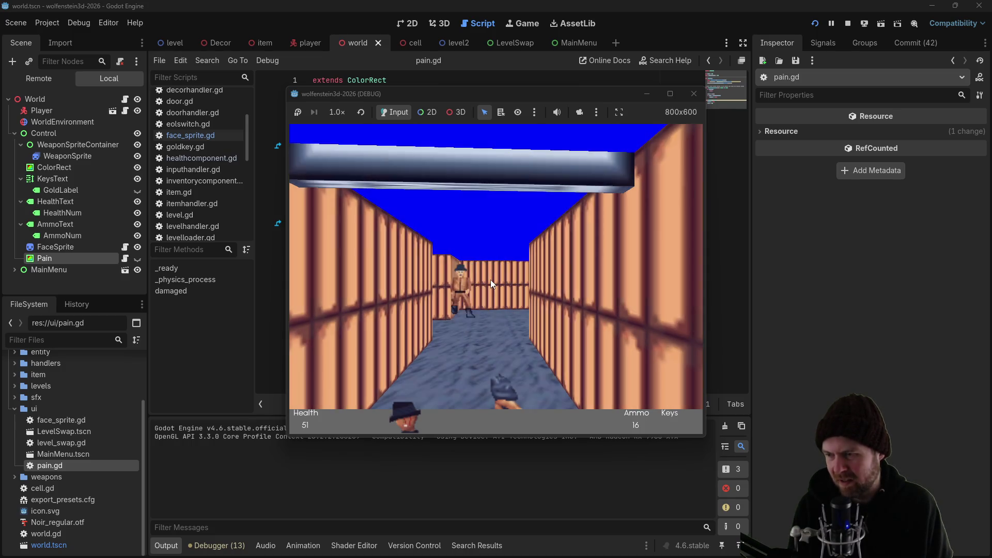
{"action": "key", "text": "w"}
{"action": "left_click", "coordinate": [488, 279]}
{"action": "key", "text": "w"}
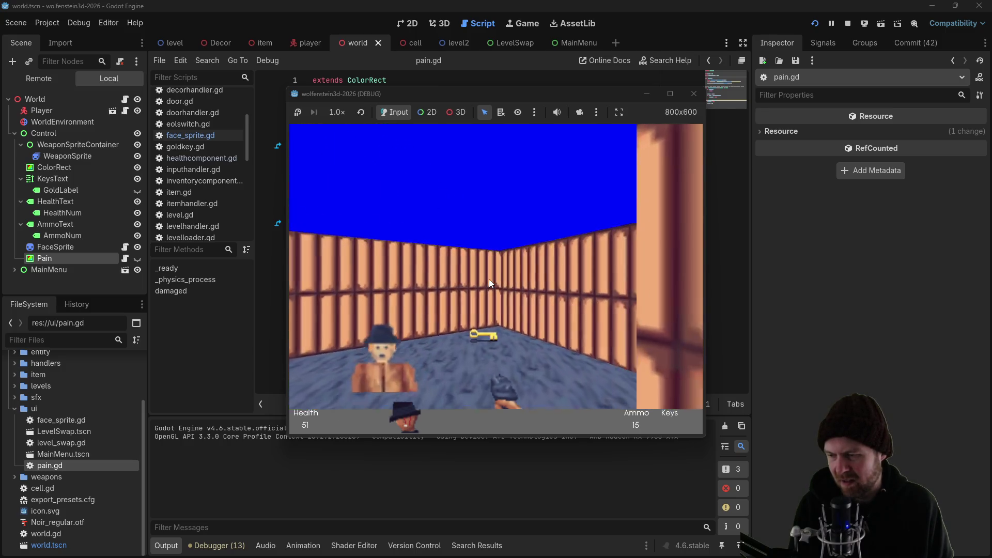
{"action": "key", "text": "d"}
{"action": "key", "text": "w"}
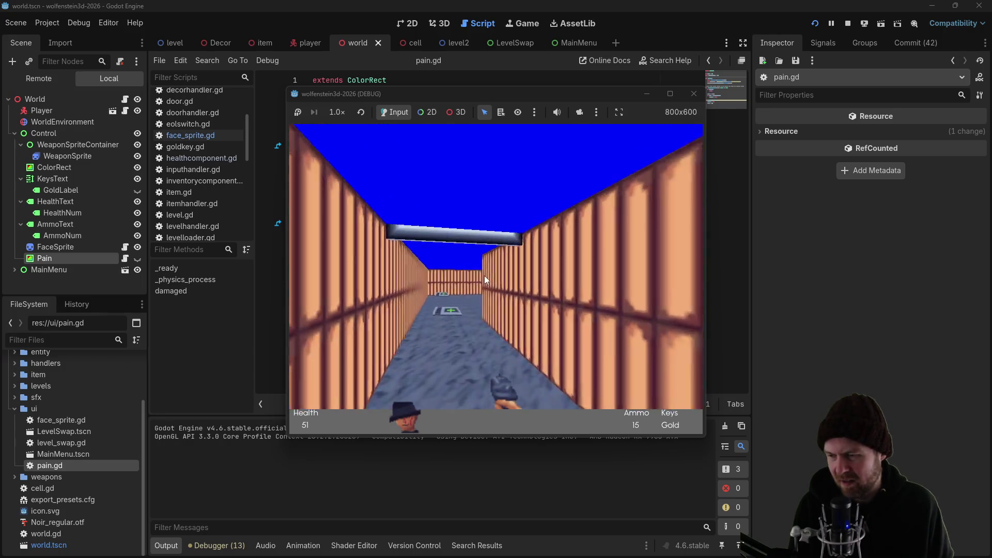
{"action": "key", "text": "w"}
{"action": "key", "text": "a"}
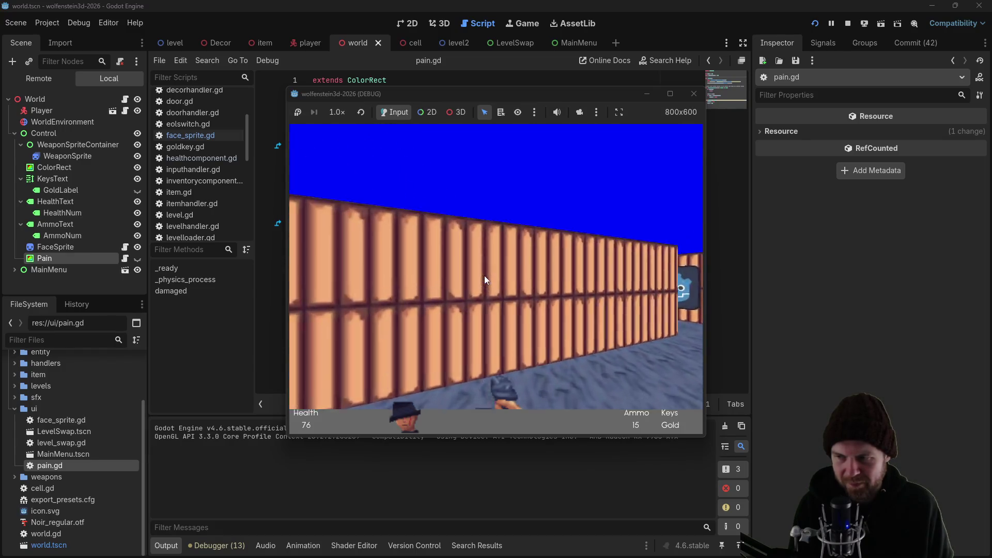
{"action": "key", "text": "a"}
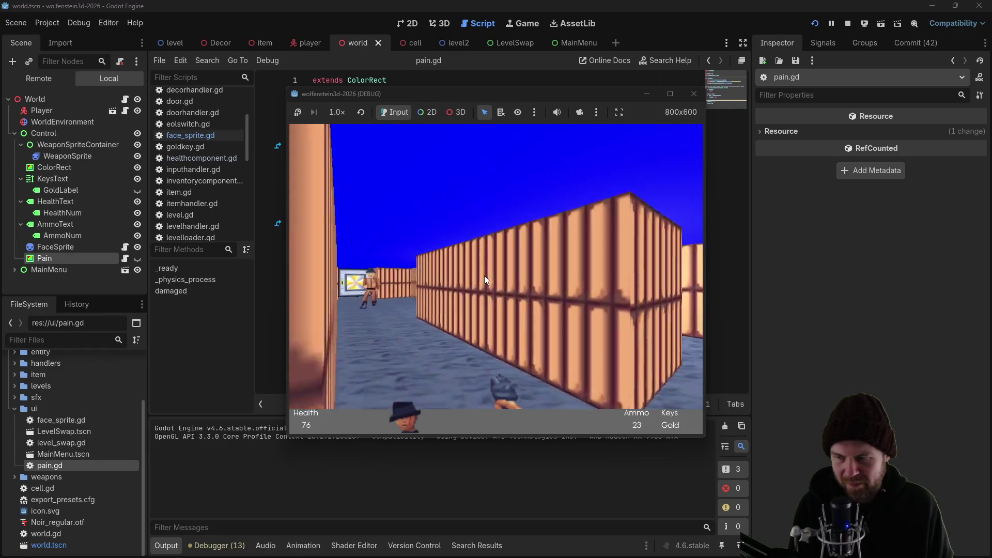
{"action": "key", "text": "d"}
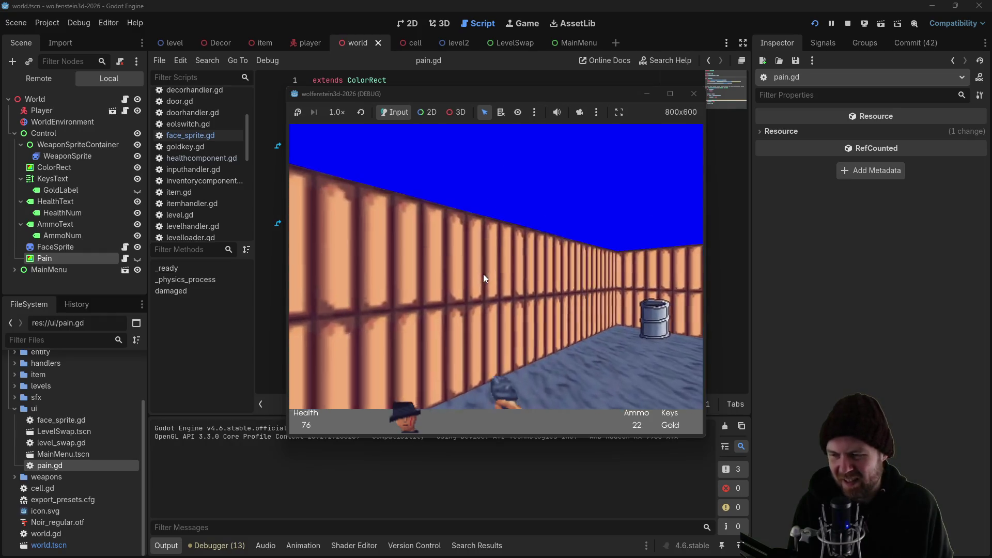
{"action": "key", "text": "w"}
{"action": "key", "text": "w"}
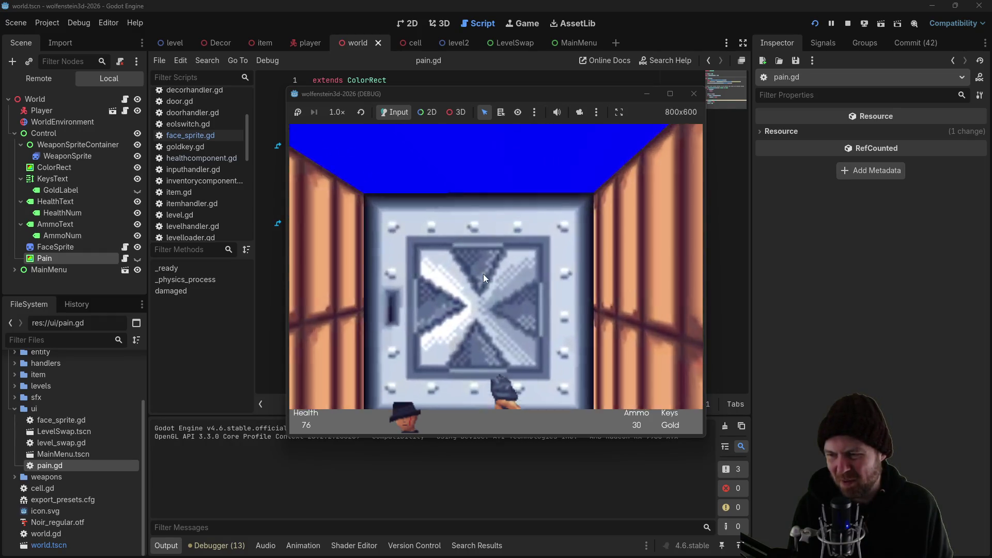
{"action": "key", "text": "w"}
{"action": "key", "text": "a"}
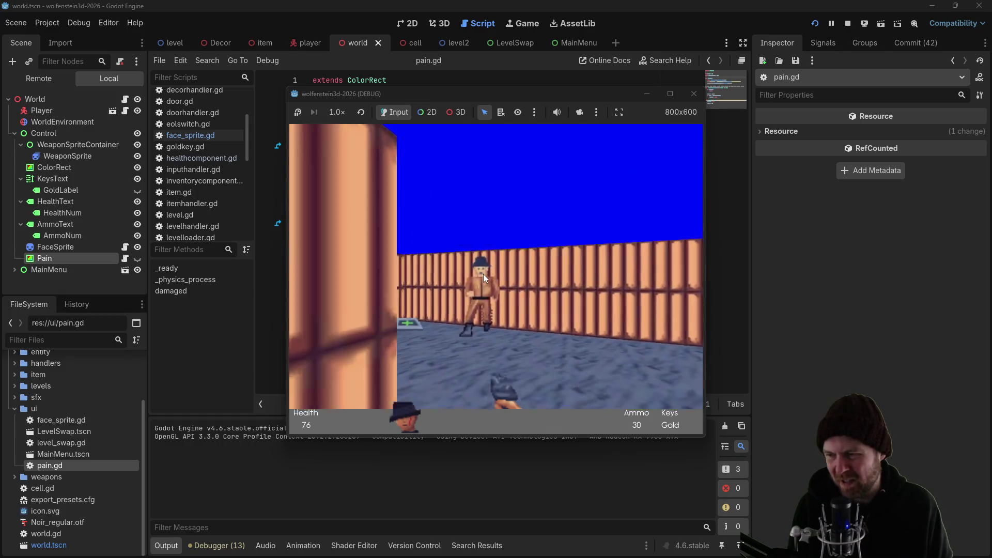
Fight the guards past the steel door until health falls to -27, then close the game
{"action": "left_click", "coordinate": [483, 274]}
{"action": "key", "text": "a"}
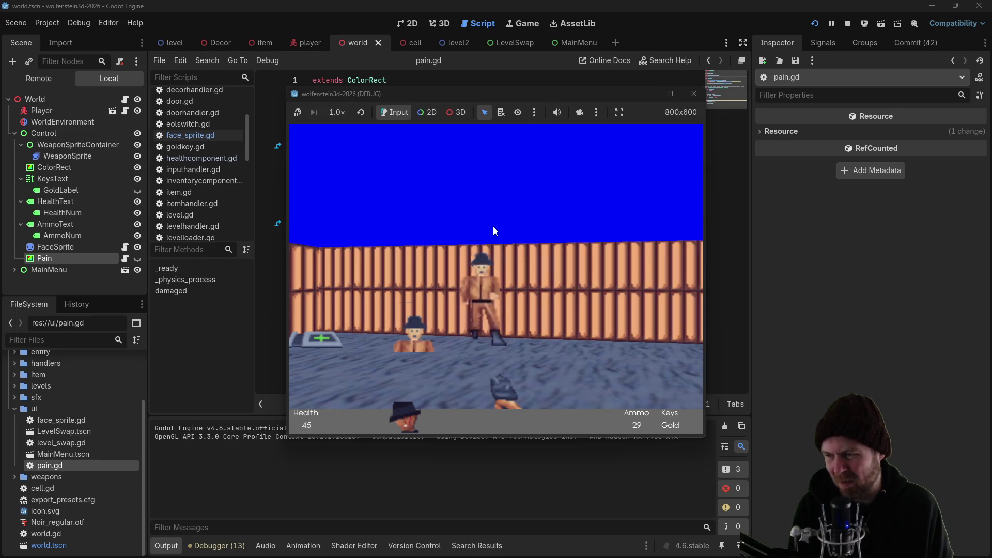
{"action": "left_click", "coordinate": [501, 210]}
{"action": "left_click", "coordinate": [501, 211]}
{"action": "key", "text": "s"}
{"action": "left_click", "coordinate": [501, 209]}
{"action": "key", "text": "a"}
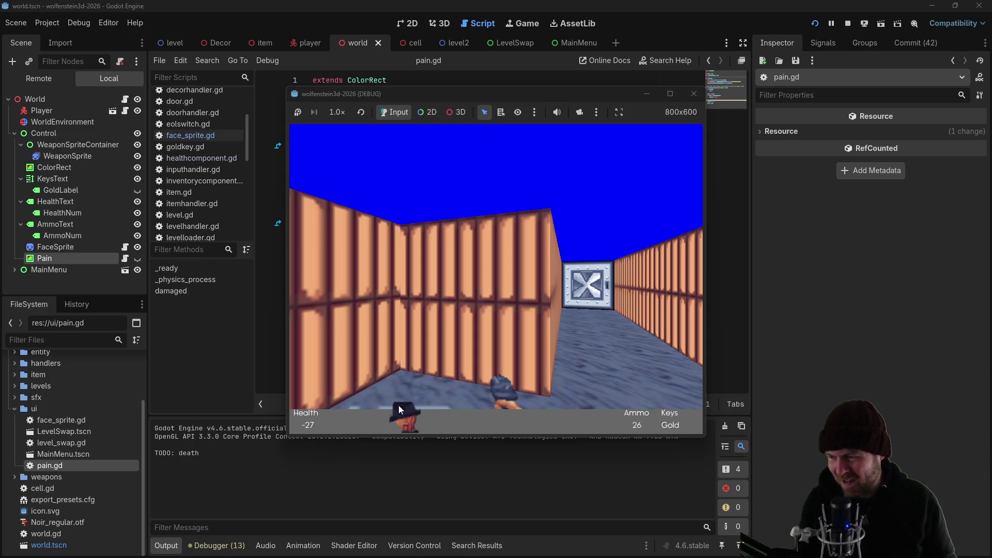
{"action": "left_click", "coordinate": [694, 93]}
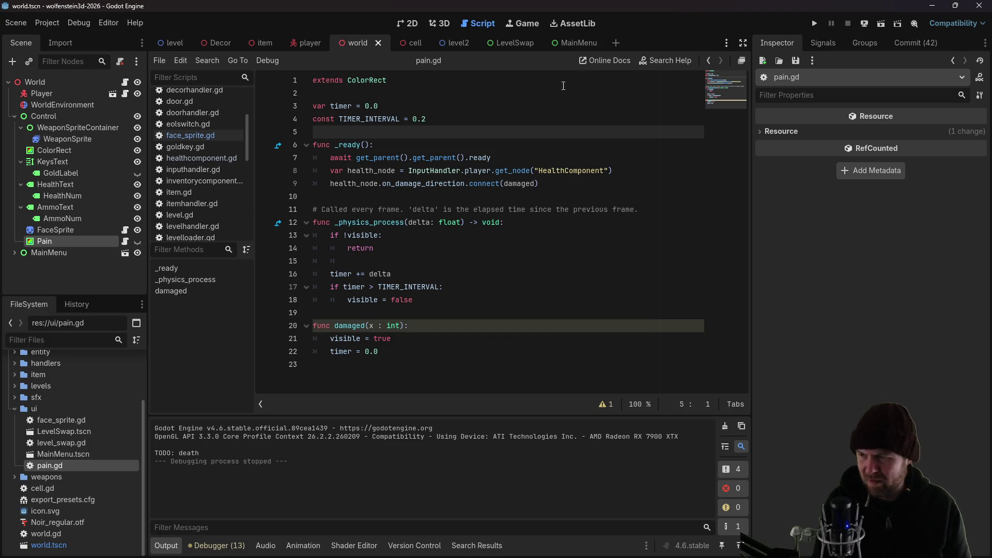
{"action": "left_click", "coordinate": [573, 170]}
{"action": "left_click", "coordinate": [464, 223]}
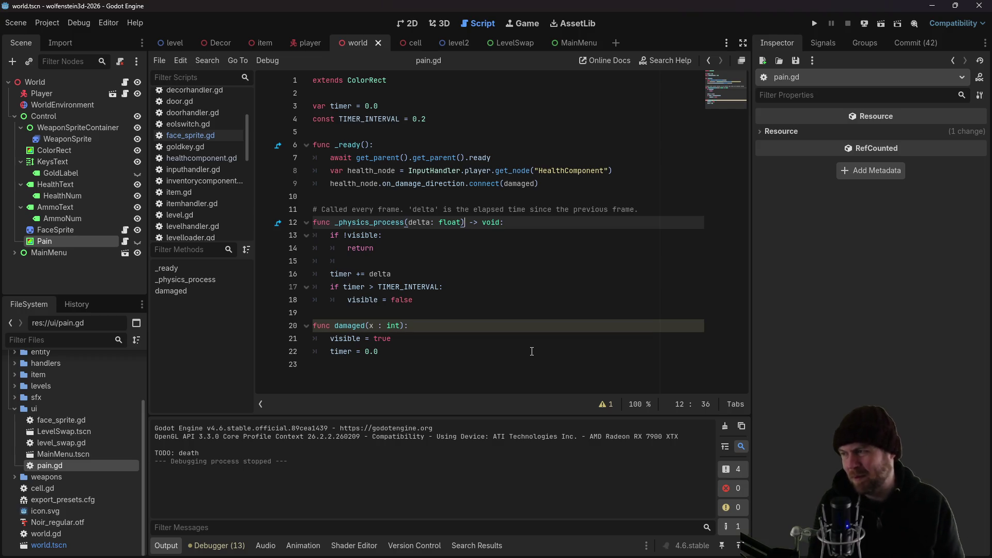
{"action": "key", "text": "alt+Tab"}
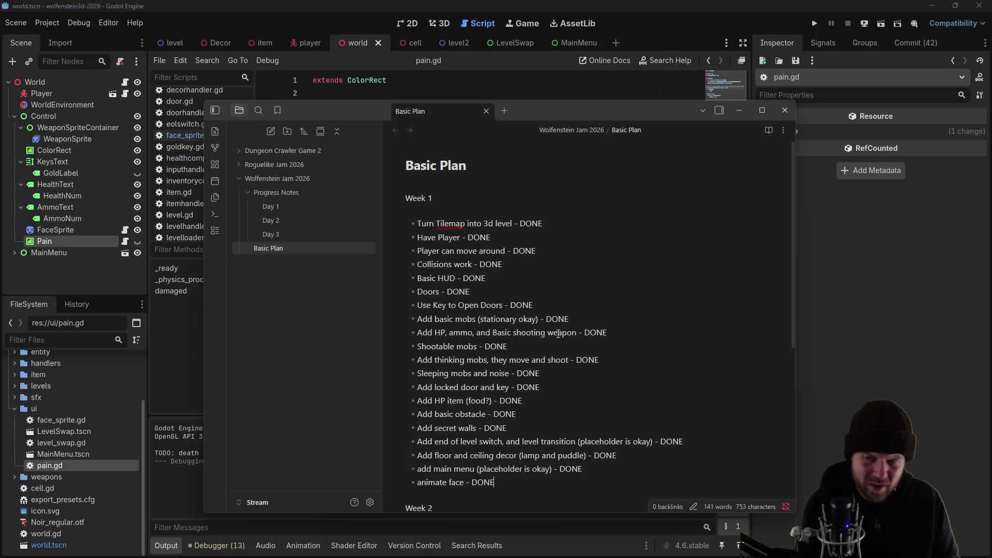
{"action": "scroll", "coordinate": [495, 320], "scroll_direction": "down", "scroll_amount": 3}
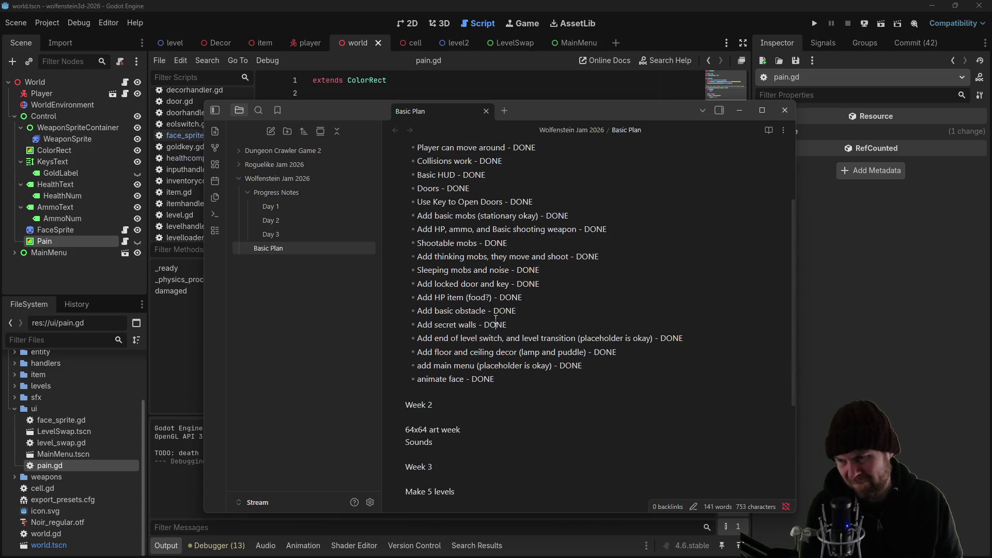
{"action": "scroll", "coordinate": [518, 341], "scroll_direction": "up", "scroll_amount": 3}
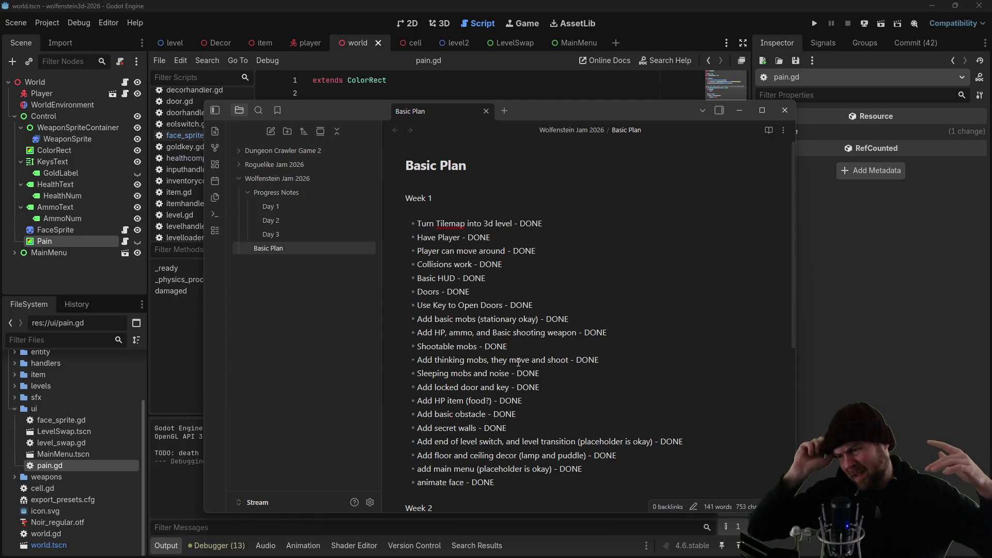
{"action": "scroll", "coordinate": [518, 362], "scroll_direction": "down", "scroll_amount": 3}
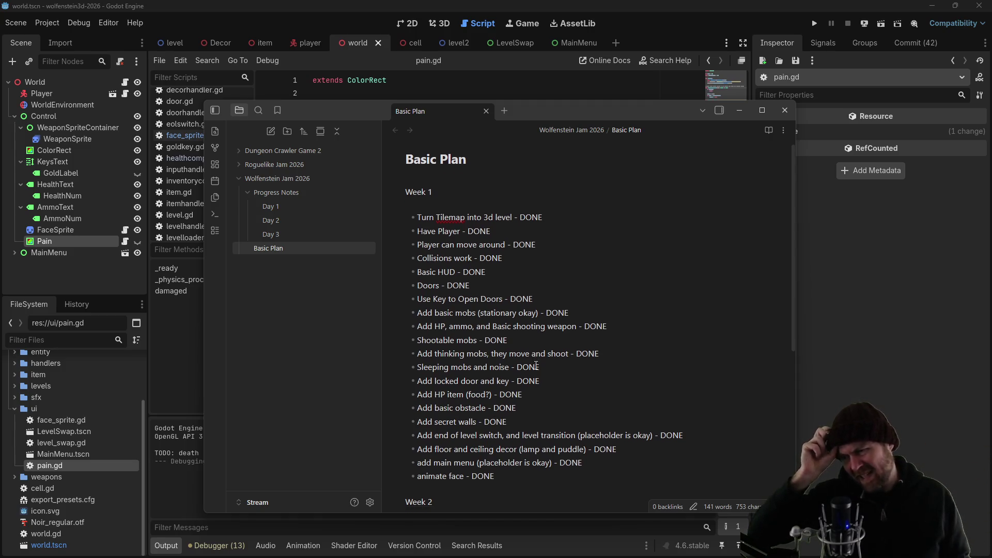
{"action": "left_click", "coordinate": [679, 23]}
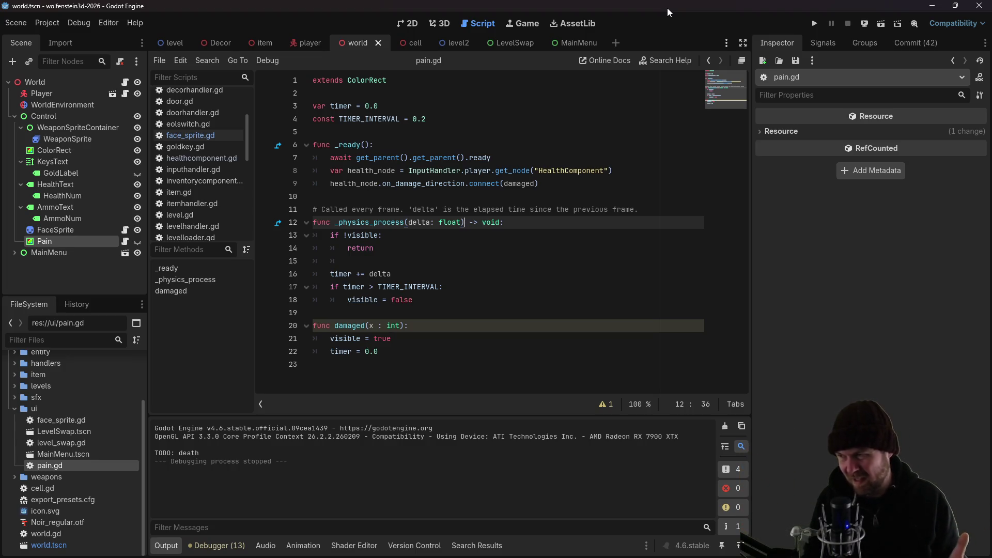
Rerun the game and turn the player view left in the starting room
{"action": "left_click", "coordinate": [814, 23]}
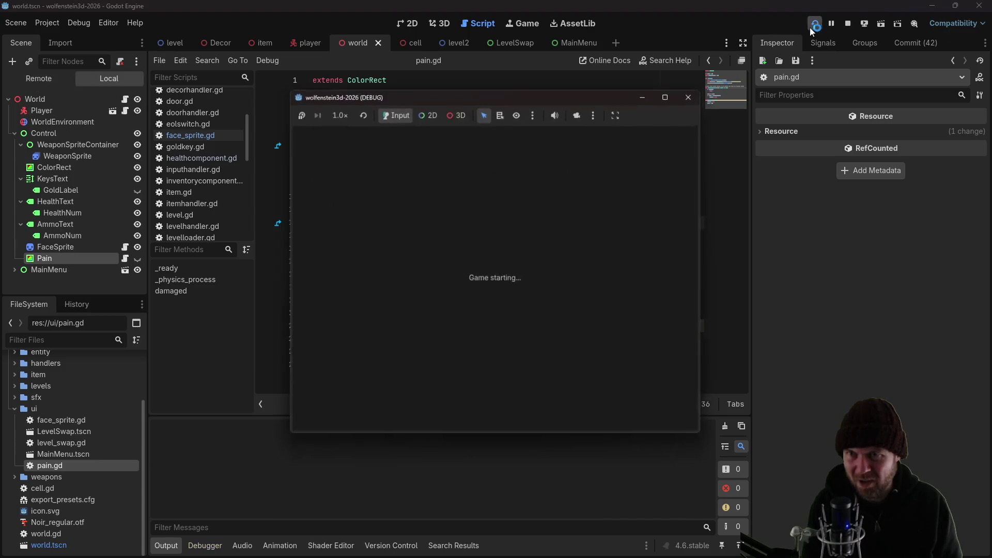
{"action": "key", "text": "Left"}
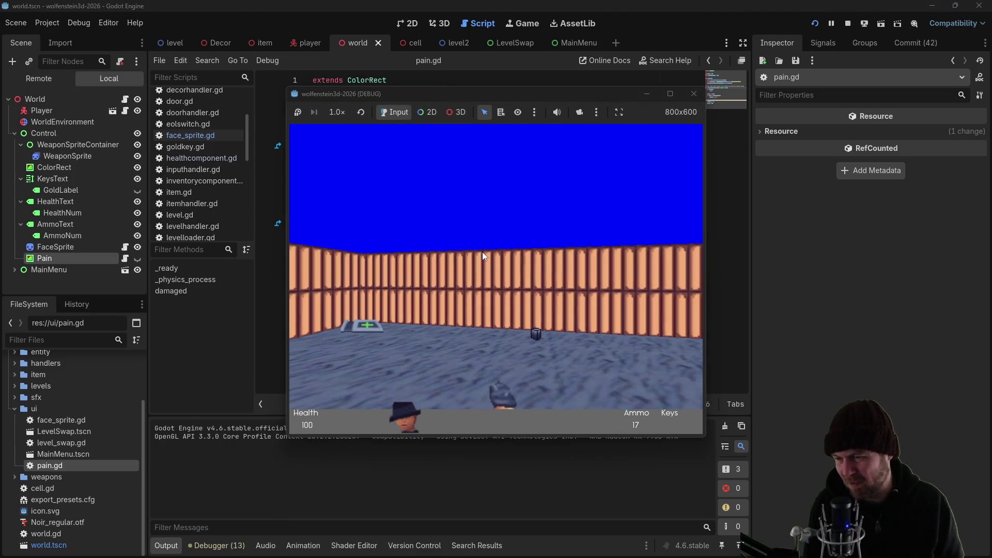